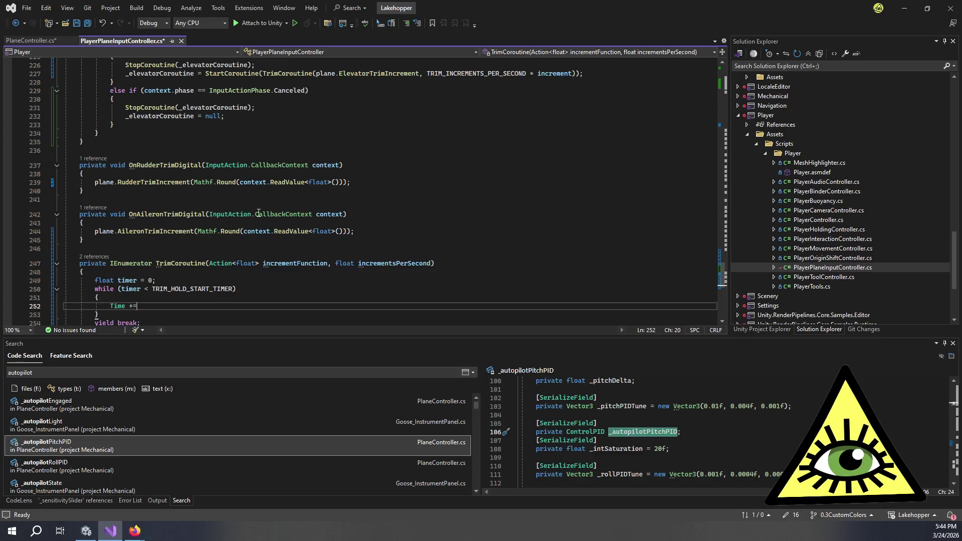
# Replace the partial line 252 with 'timer += Time.d' and scroll up through the other input handlers
pyautogui.press('BackSpace')
pyautogui.press('BackSpace')
pyautogui.press('BackSpace')
pyautogui.write('tim')
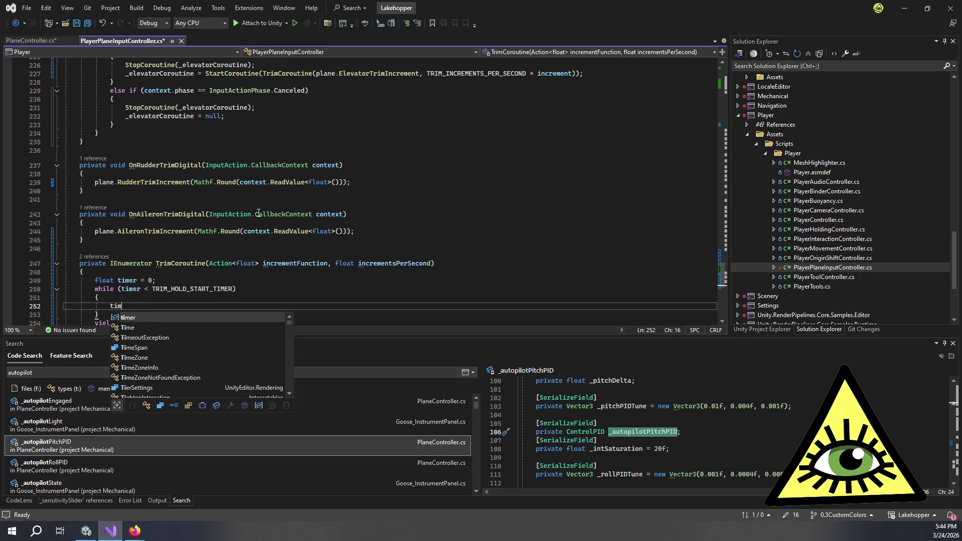
pyautogui.write('er += Time.d')
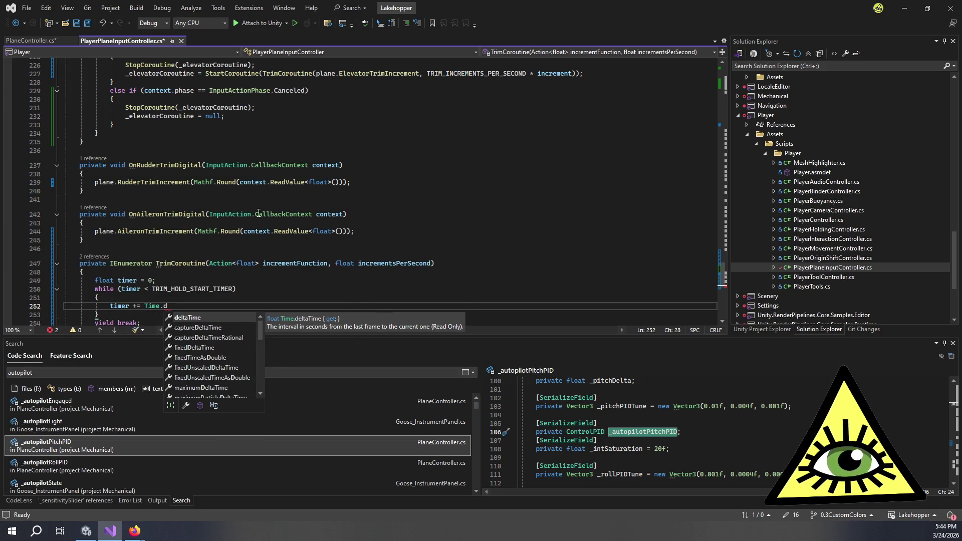
pyautogui.scroll(12, 300, 171)
pyautogui.scroll(20, 313, 161)
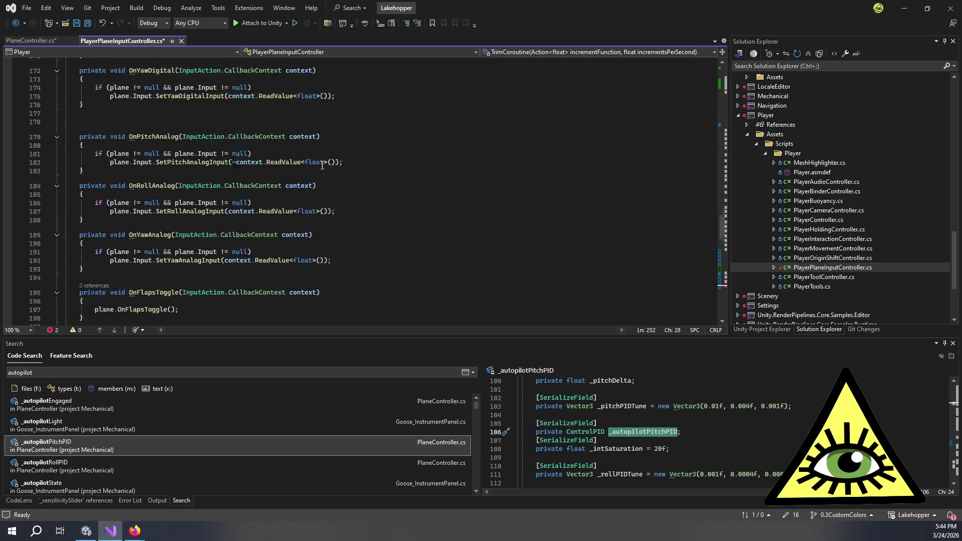
pyautogui.scroll(12, 348, 182)
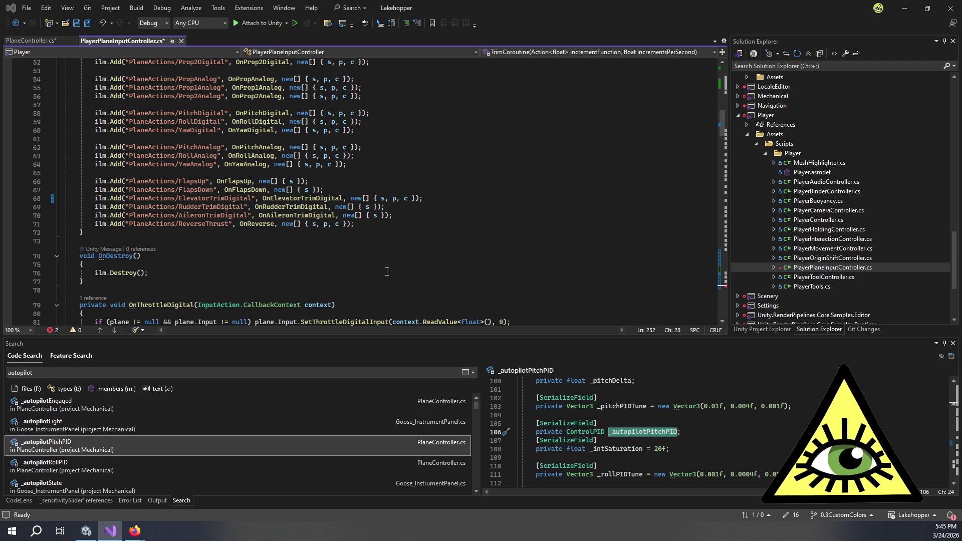
# Scroll back down to TrimCoroutine and return to the timer increment on line 252
pyautogui.scroll(-10, 398, 265)
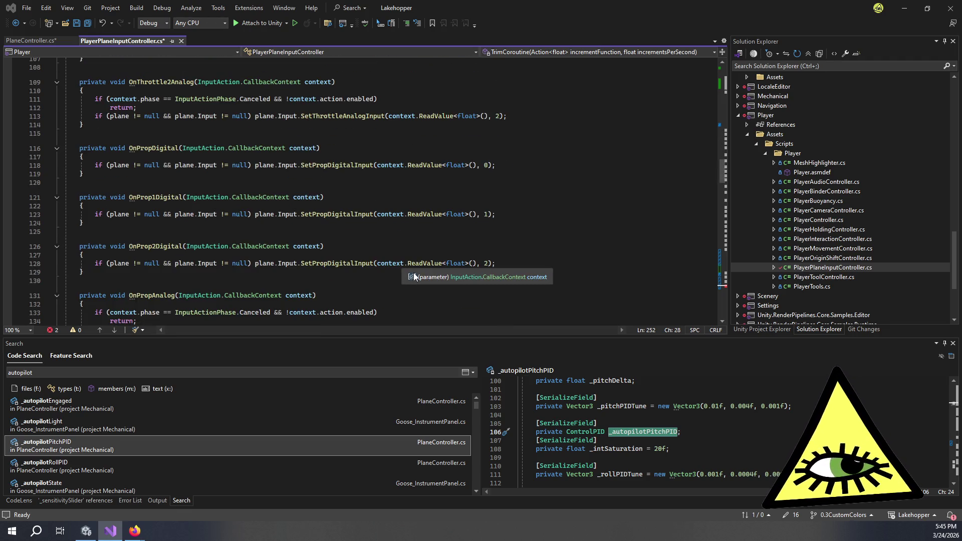
pyautogui.scroll(-15, 398, 271)
pyautogui.scroll(-5, 398, 278)
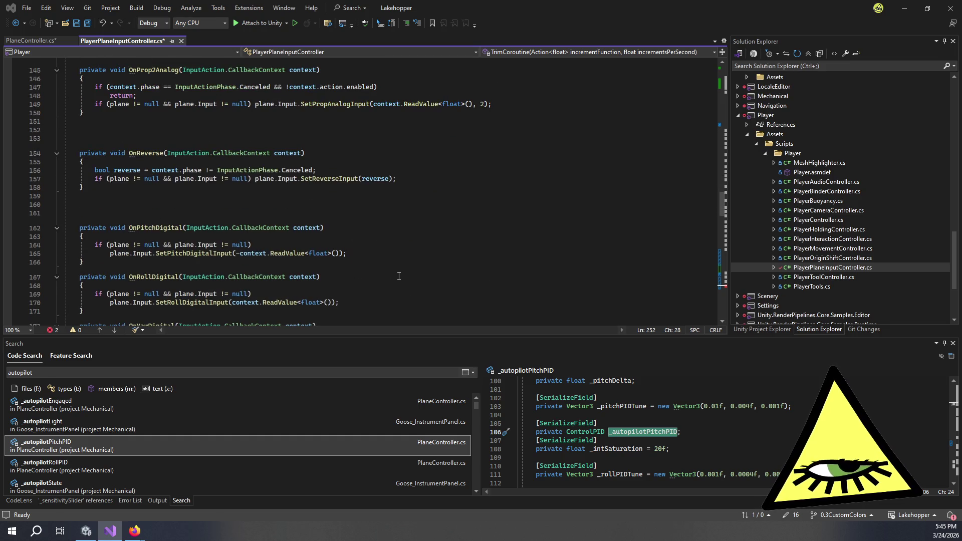
pyautogui.scroll(-6, 399, 278)
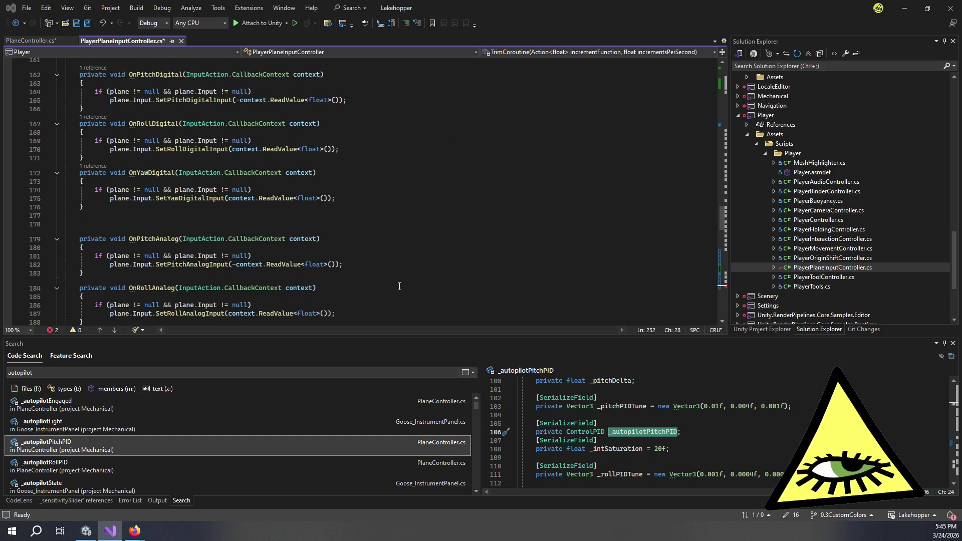
pyautogui.scroll(-20, 400, 284)
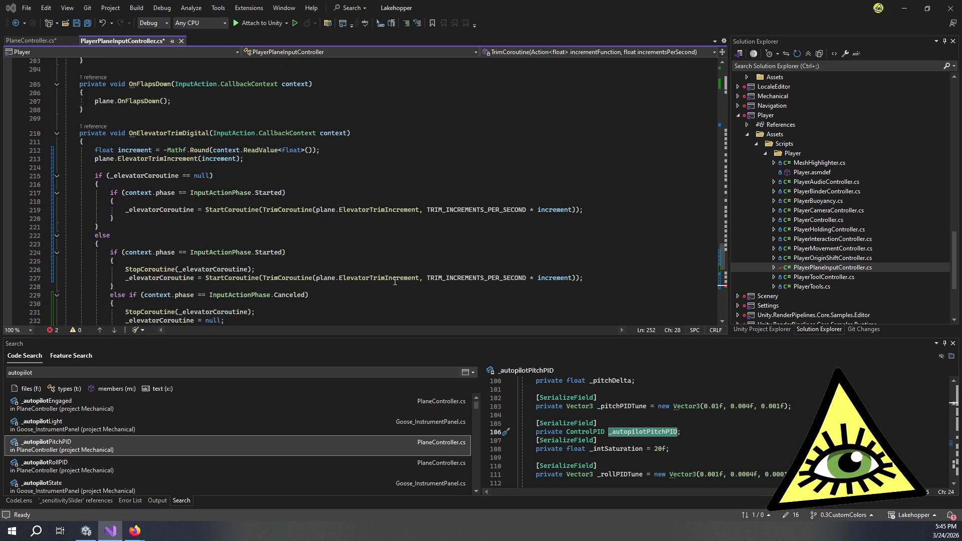
pyautogui.scroll(-5, 298, 255)
pyautogui.click(173, 204)
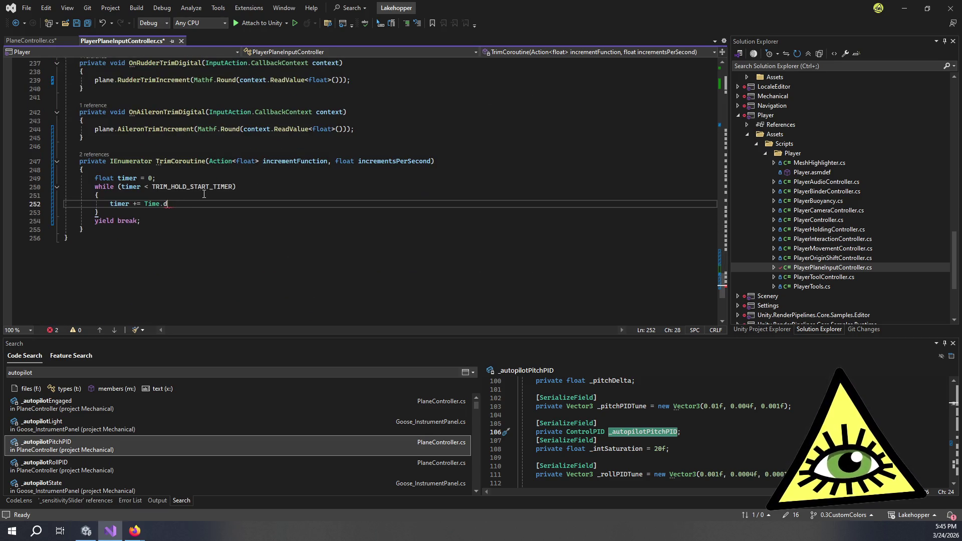
# Complete 'timer += Time.deltaTime;' and add 'yield return null;' on the next line
pyautogui.press('BackSpace')
pyautogui.write('del')
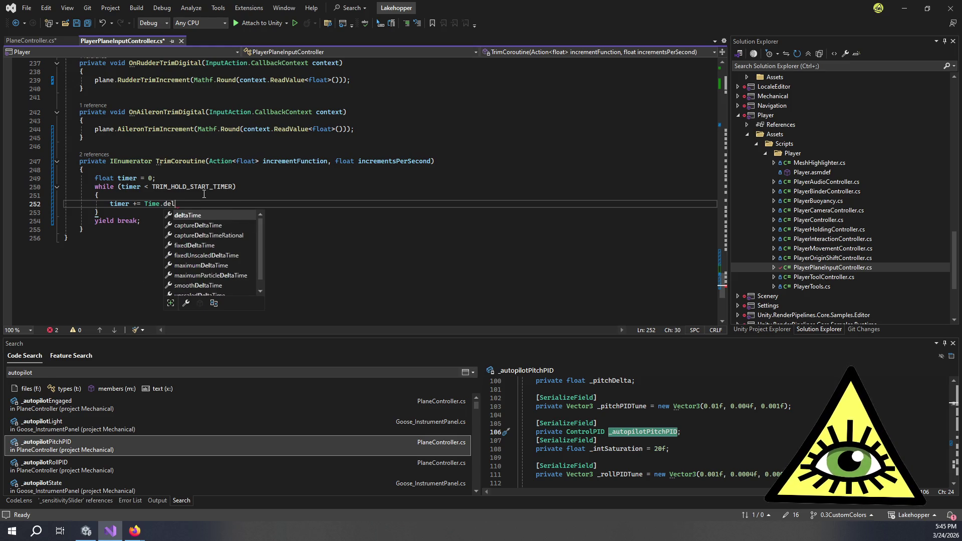
pyautogui.press('Tab')
pyautogui.write(';')
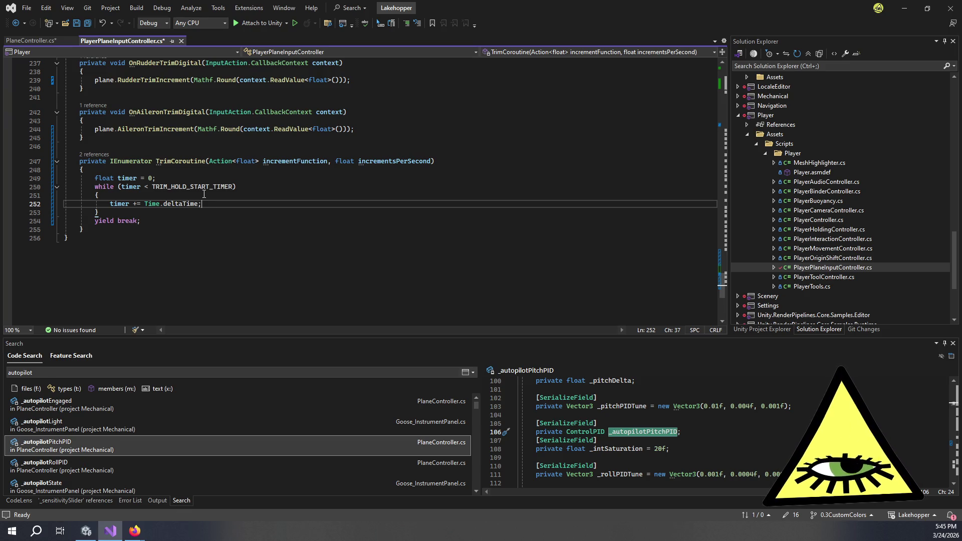
pyautogui.press('Return')
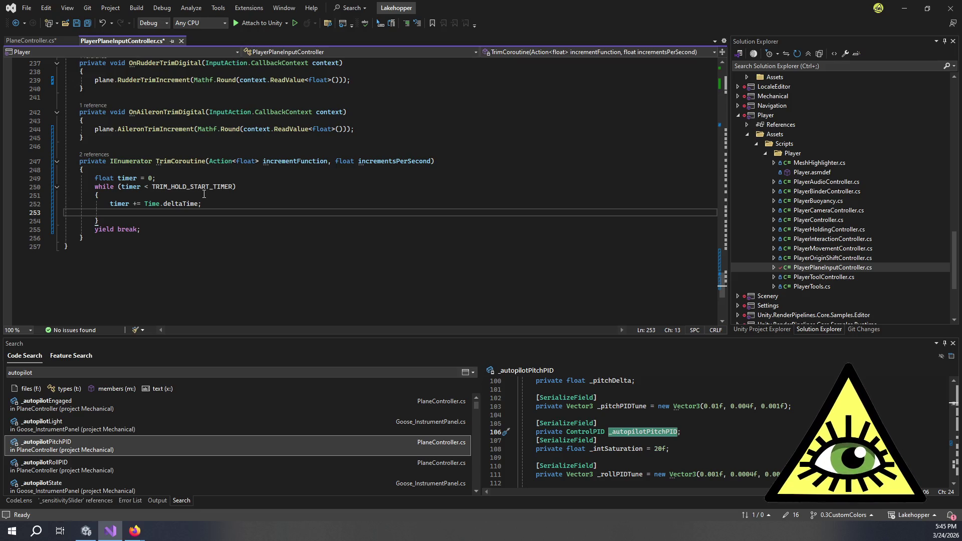
pyautogui.write('yield return ')
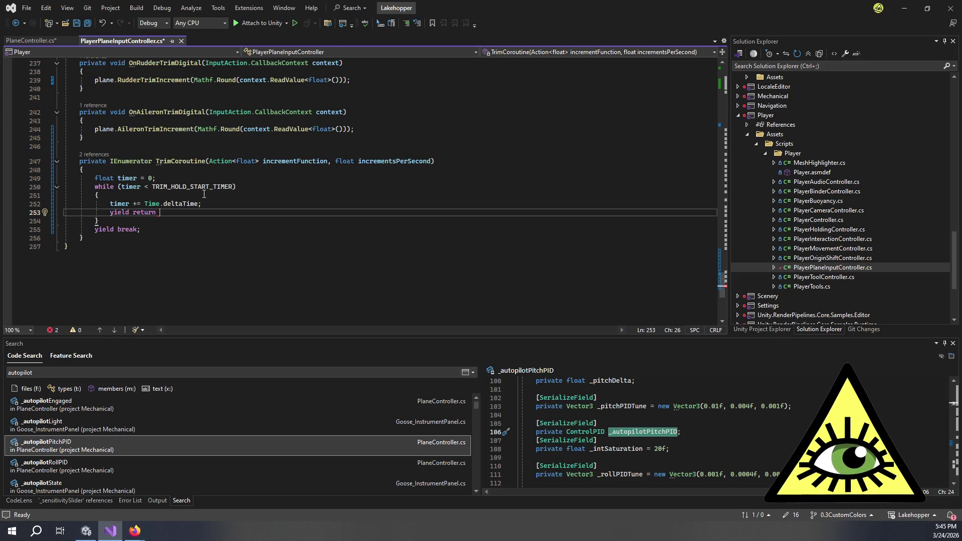
pyautogui.write('null;')
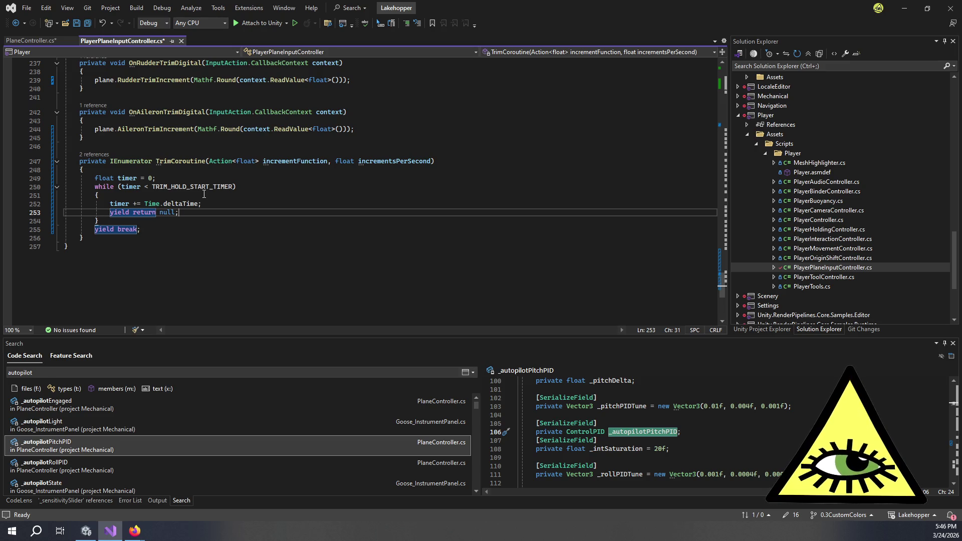
# Start timer at Time.deltaTime and move 'yield return null;' above the timer increment
pyautogui.click(151, 176)
pyautogui.press('BackSpace')
pyautogui.write('T')
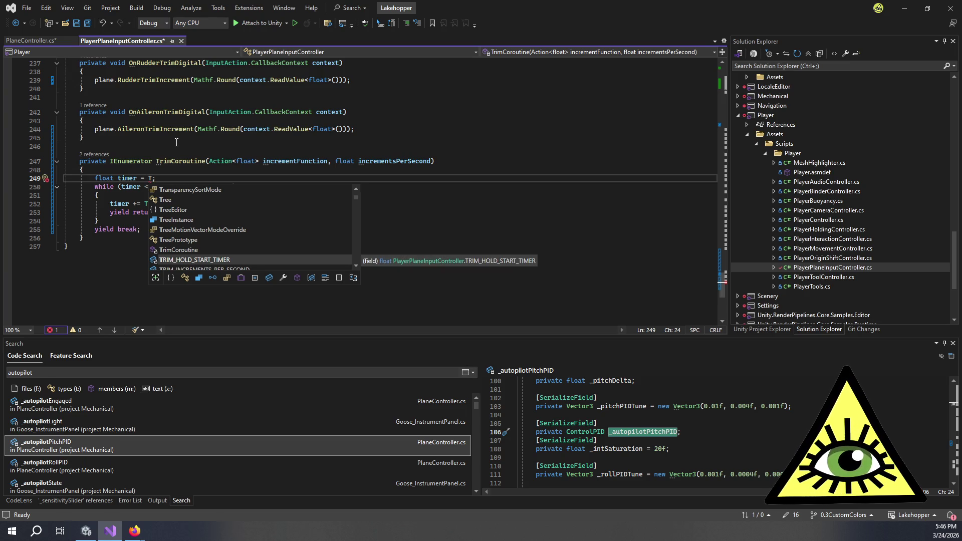
pyautogui.write('ime.deltaTime')
pyautogui.press('Down')
pyautogui.press('Down')
pyautogui.press('Down')
pyautogui.hotkey('alt', 'Up')
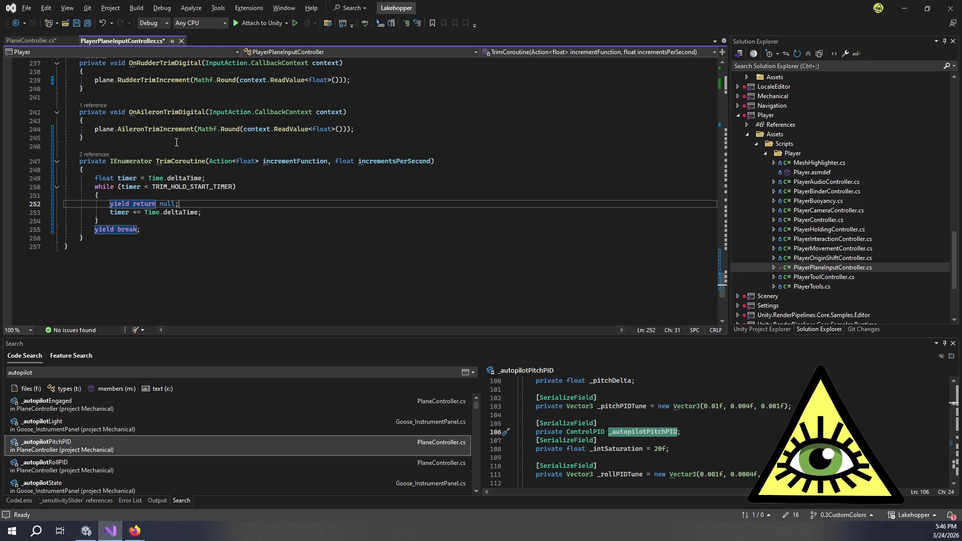
# Delete the yield break line after the wait loop and add blank lines
pyautogui.press('Down')
pyautogui.press('Down')
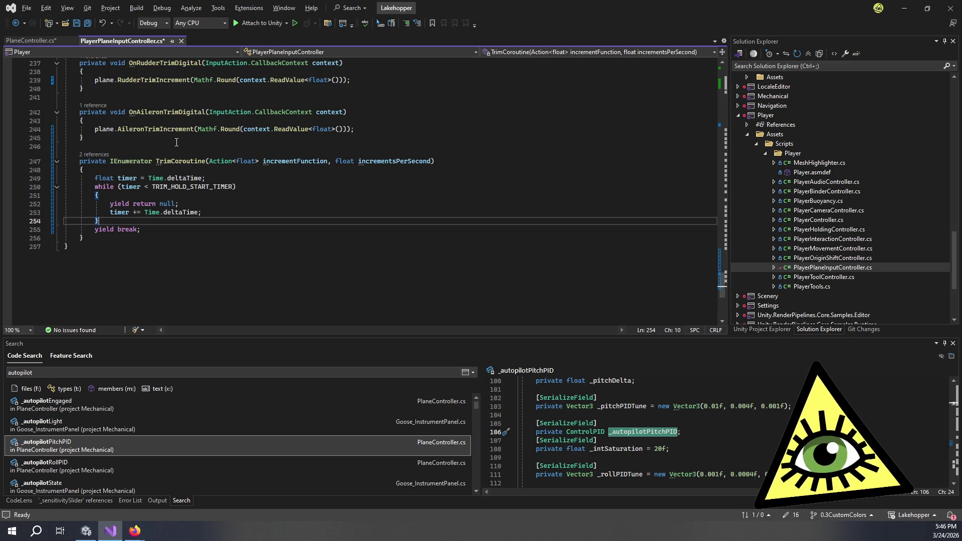
pyautogui.hotkey('shift', 'Down')
pyautogui.hotkey('shift', 'Right')
pyautogui.hotkey('shift', 'Right')
pyautogui.hotkey('shift', 'Right')
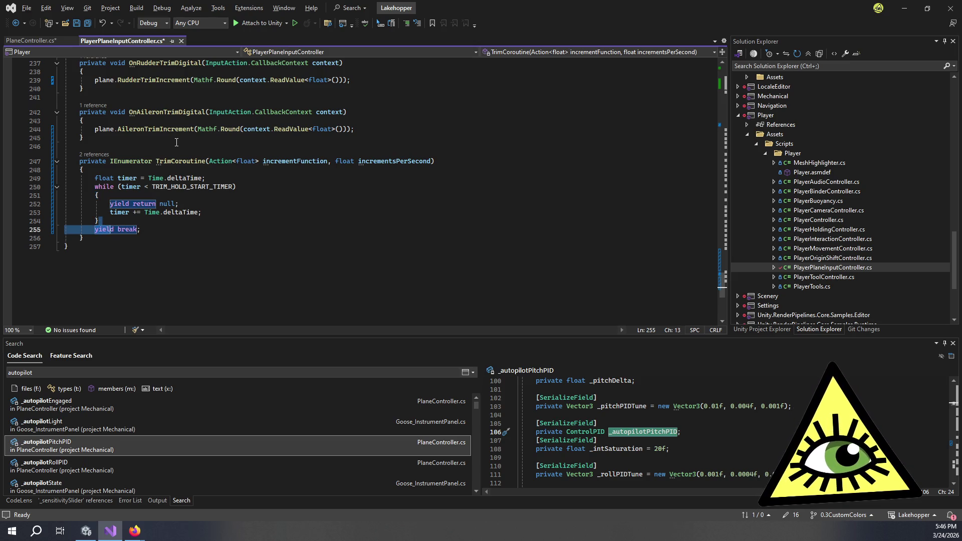
pyautogui.hotkey('shift', 'Right')
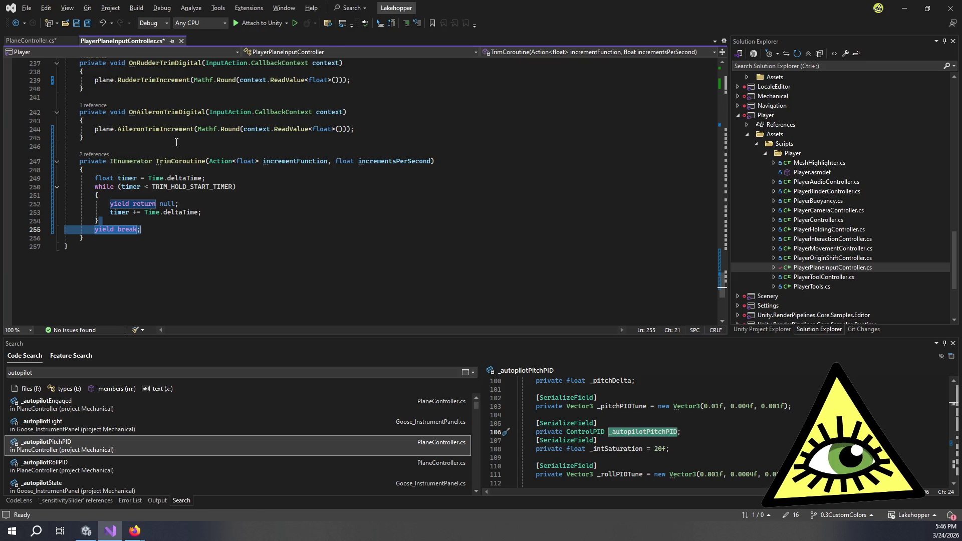
pyautogui.press('Delete')
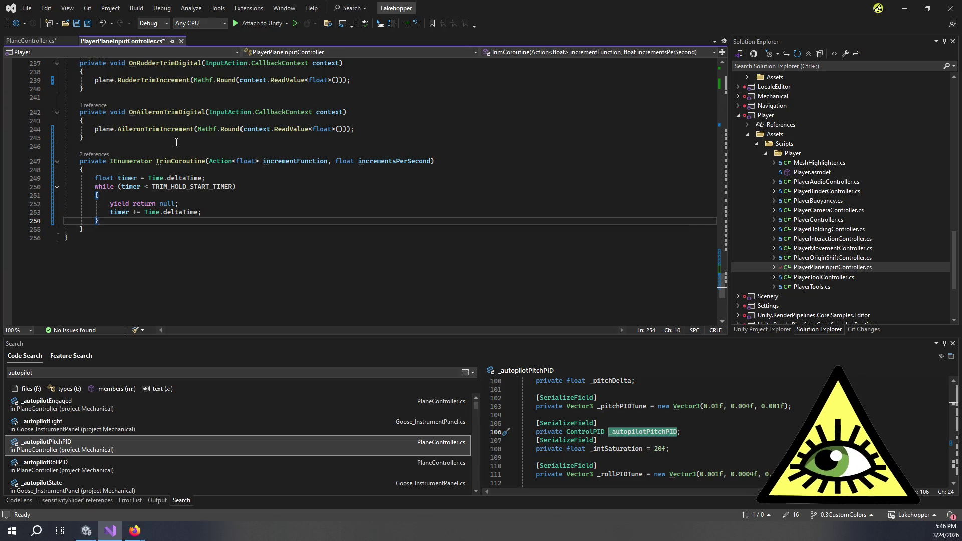
pyautogui.press('Return')
pyautogui.press('Return')
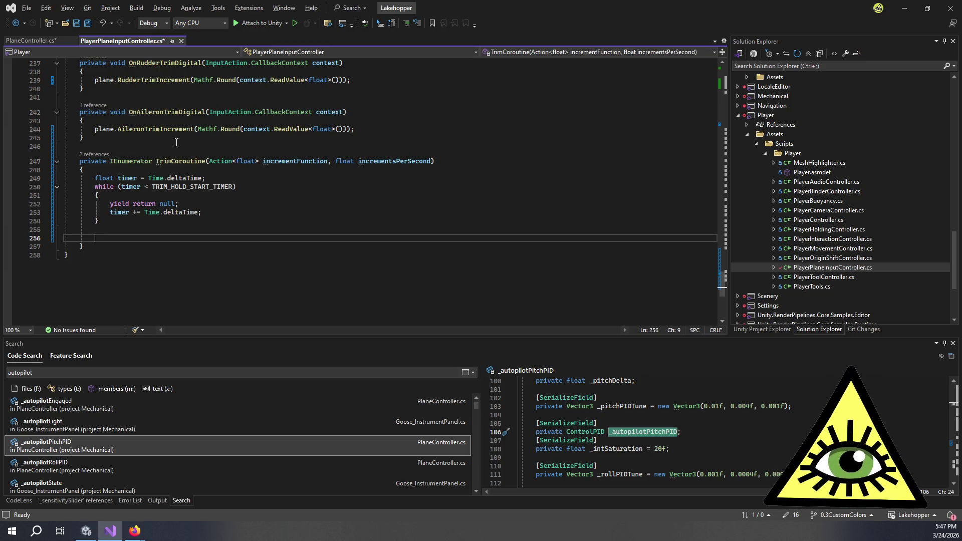
pyautogui.write('while ')
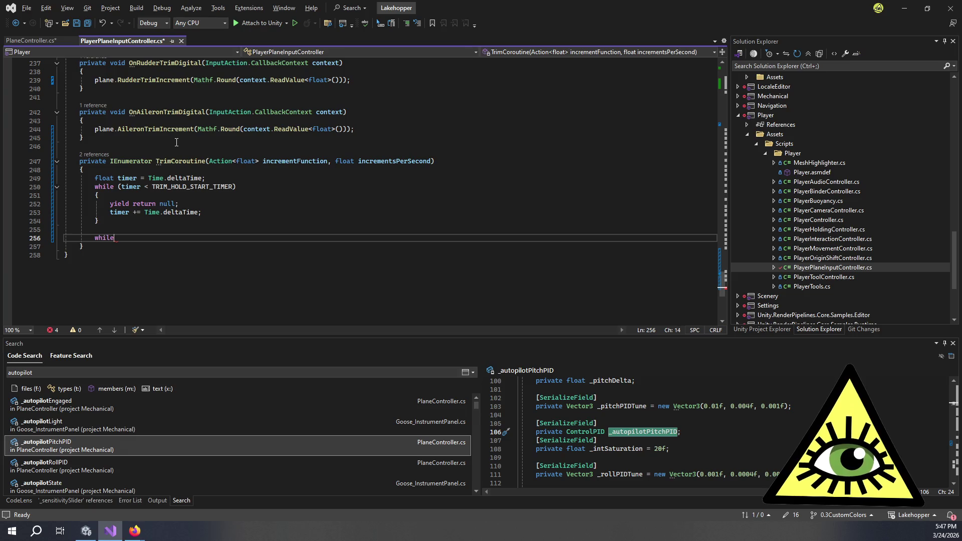
pyautogui.write('(true)')
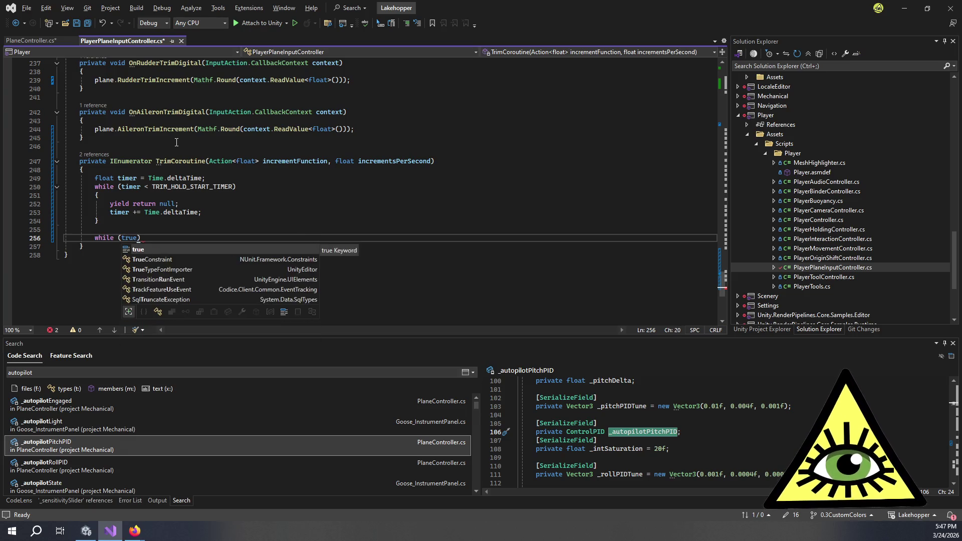
# Give the while (true) loop a body calling incrementFunction(incrementsPerSecond * Time.deltaTime)
pyautogui.press('Return')
pyautogui.write('{')
pyautogui.press('Return')
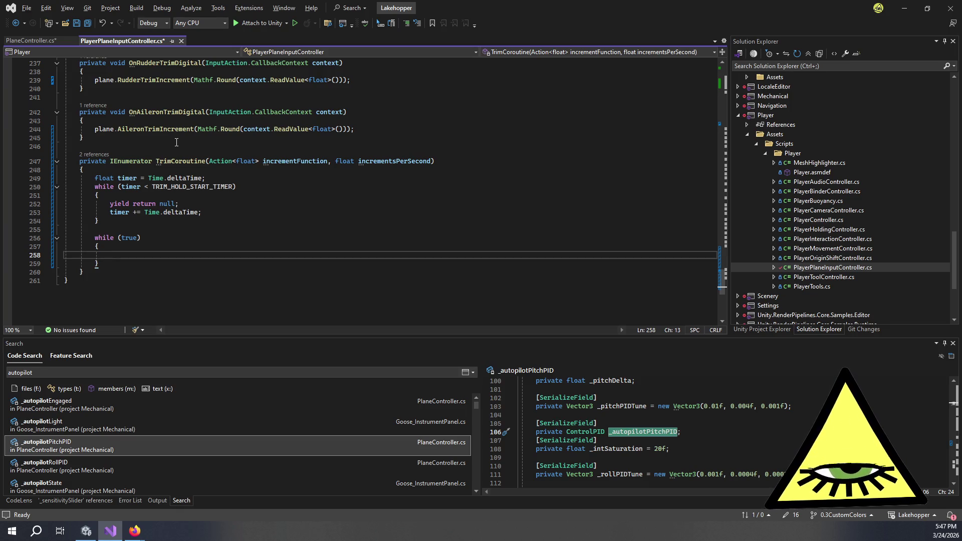
pyautogui.write('incrementFunction')
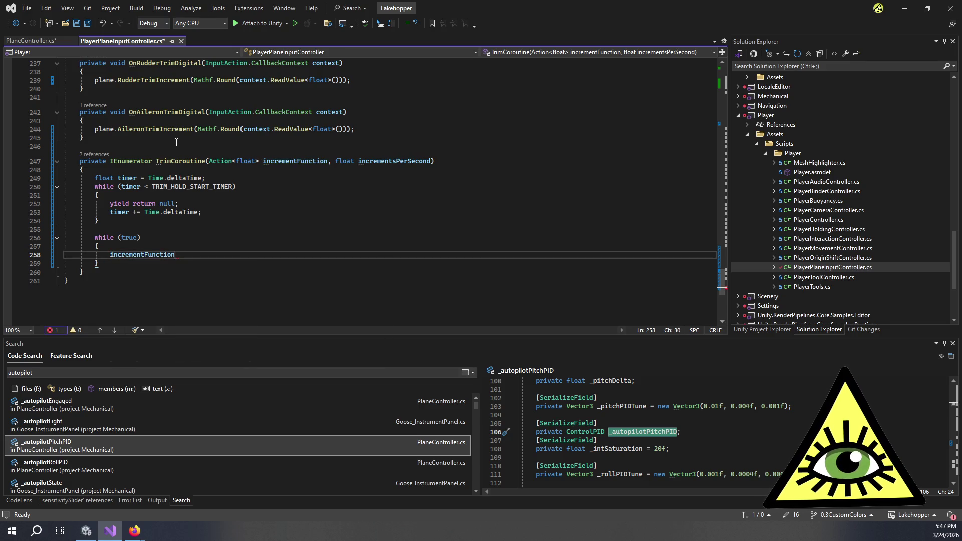
pyautogui.write('(')
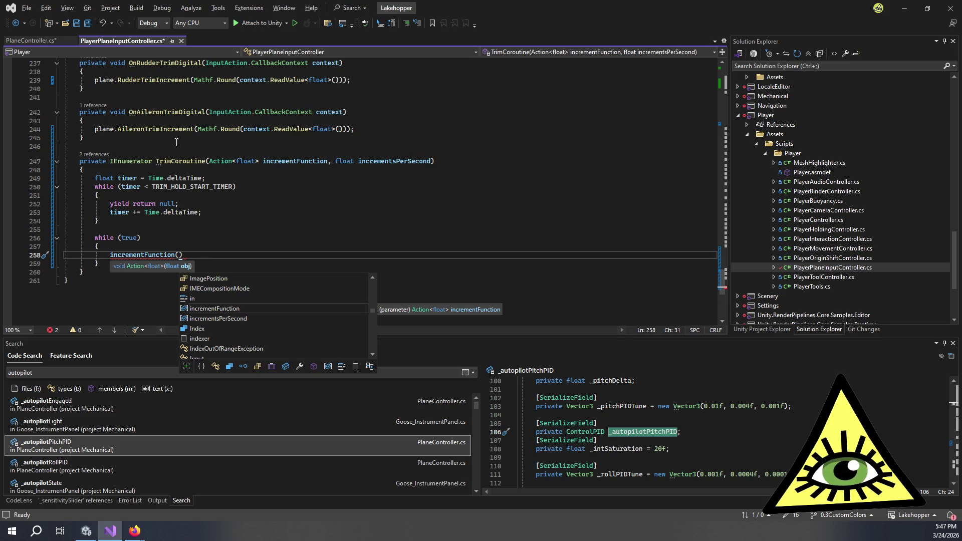
pyautogui.write('inc')
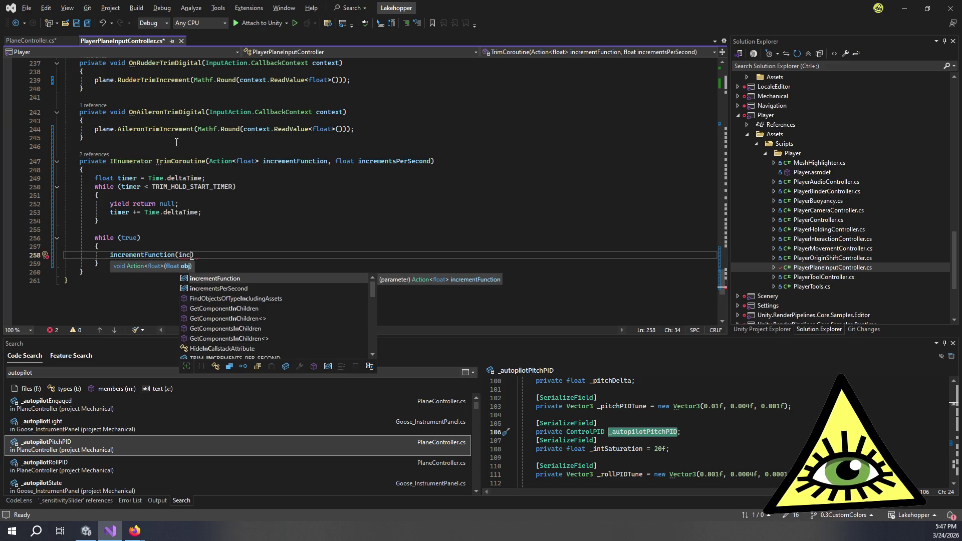
pyautogui.press('Down')
pyautogui.press('Tab')
pyautogui.write('* ')
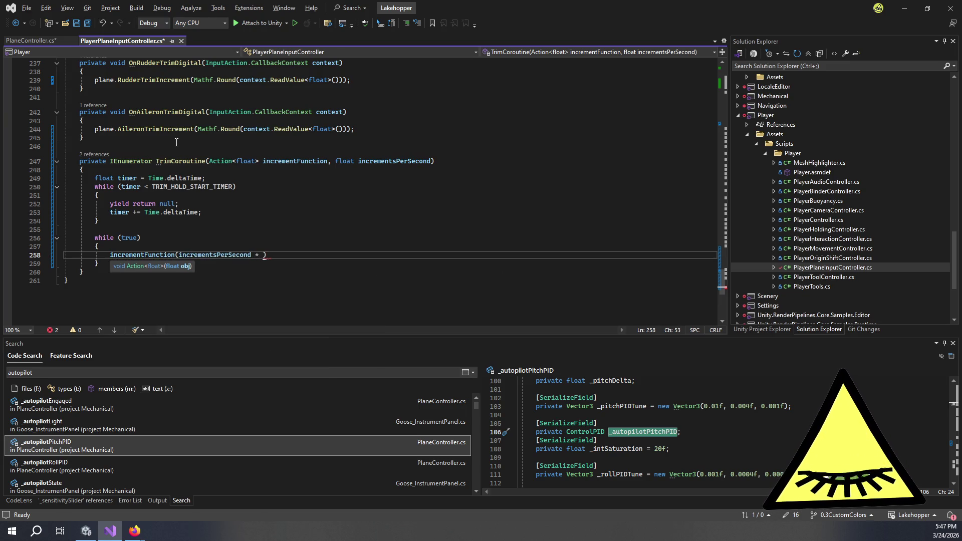
pyautogui.write('Time.deltaTime')
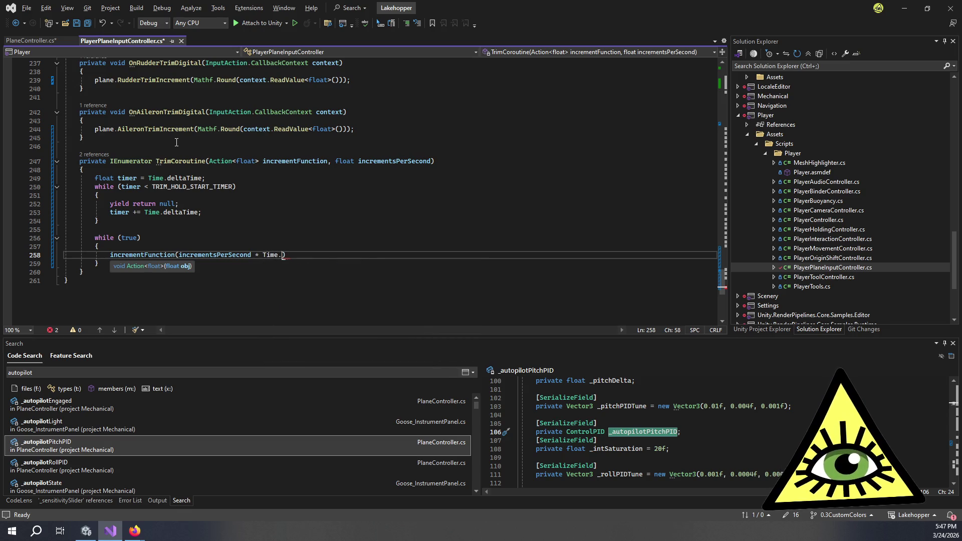
pyautogui.write(');')
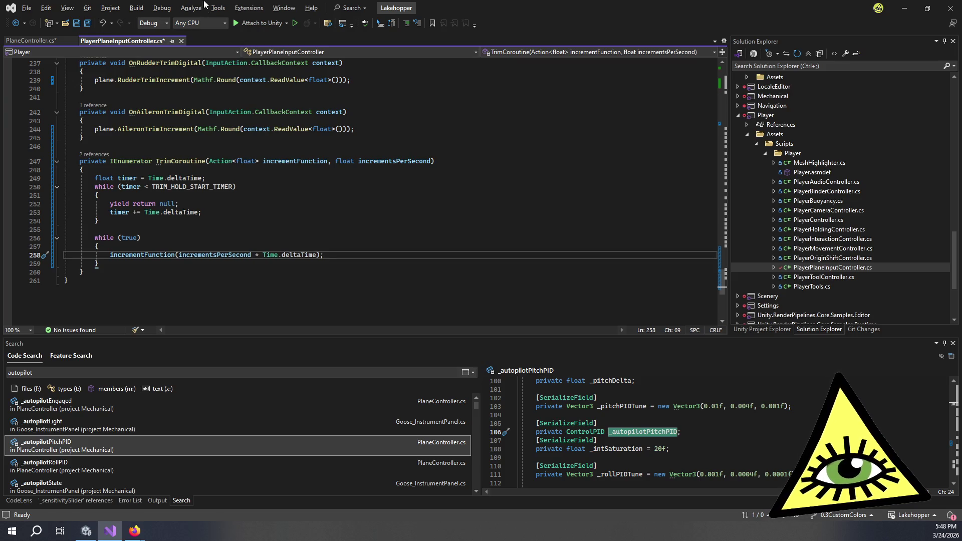
# Add 'yield return null;' after the incrementFunction call and save PlayerPlaneInputController.cs
pyautogui.moveTo(100, 221)
pyautogui.mouseDown()
pyautogui.moveTo(151, 212)
pyautogui.moveTo(151, 180)
pyautogui.mouseUp()
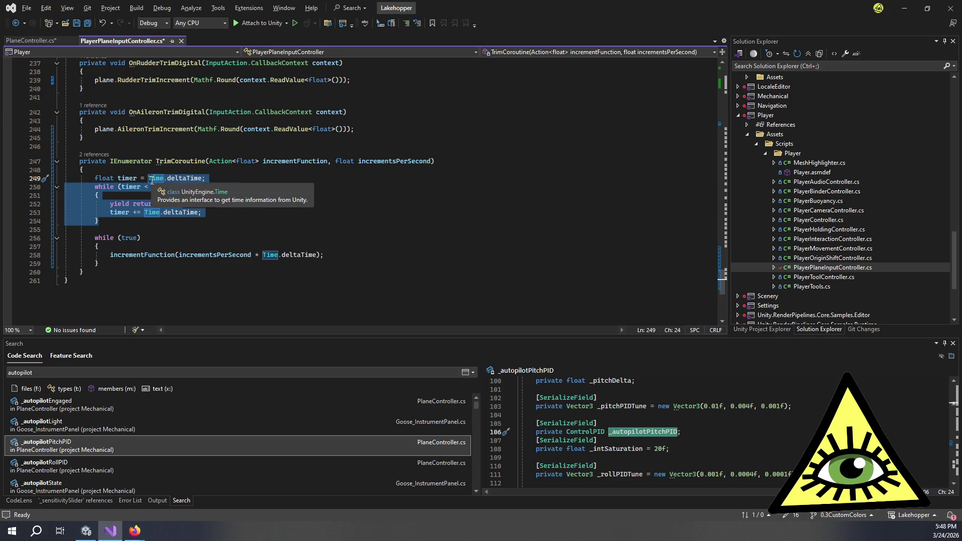
pyautogui.press('Right')
pyautogui.click(341, 255)
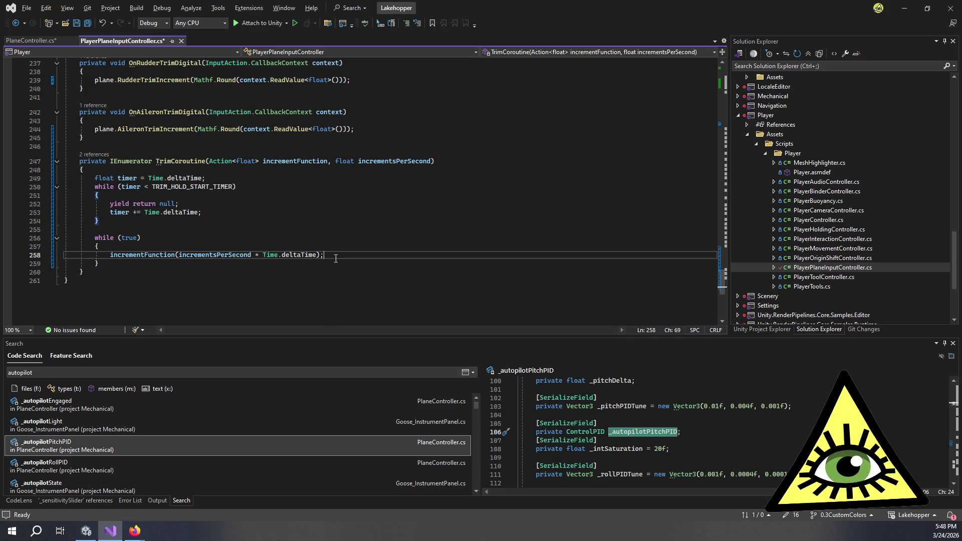
pyautogui.press('Return')
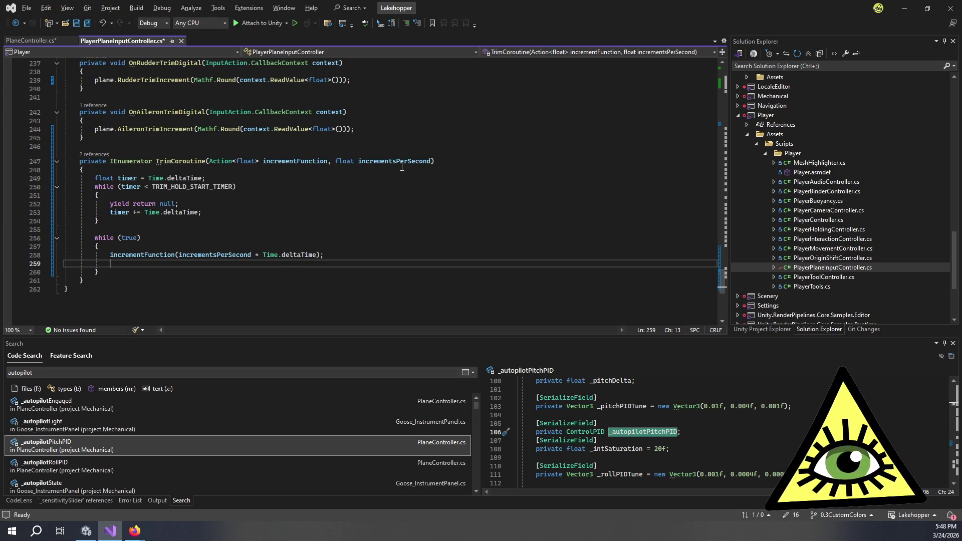
pyautogui.write('yie')
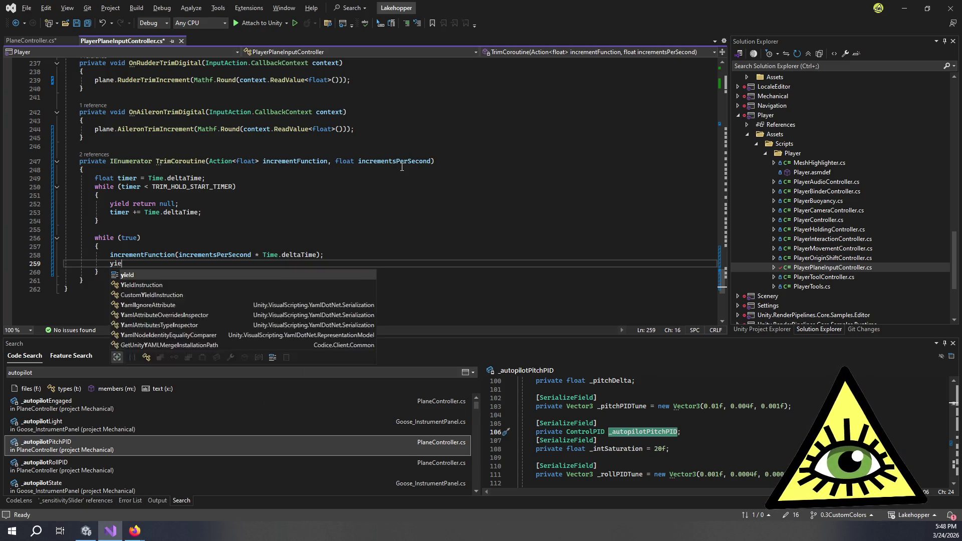
pyautogui.write('ld return null;')
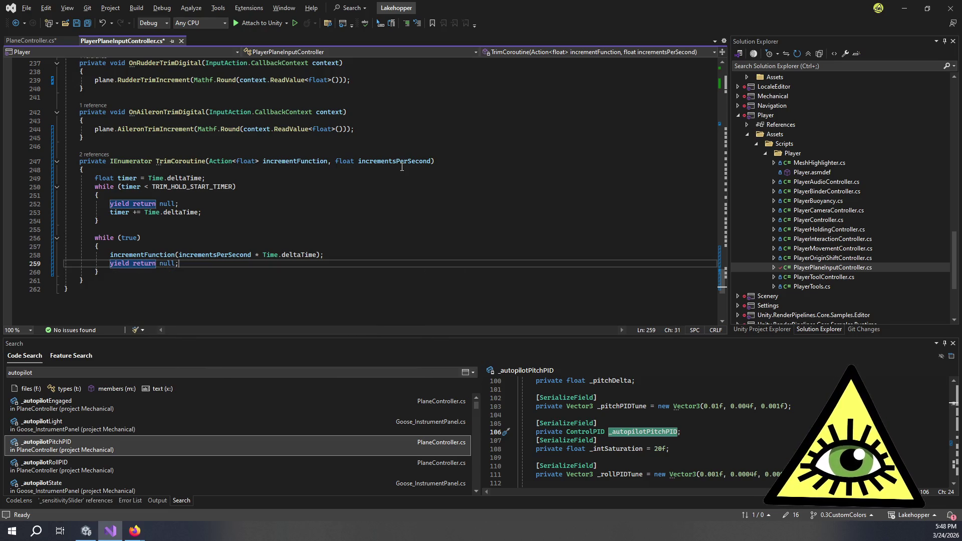
pyautogui.hotkey('ctrl', 's')
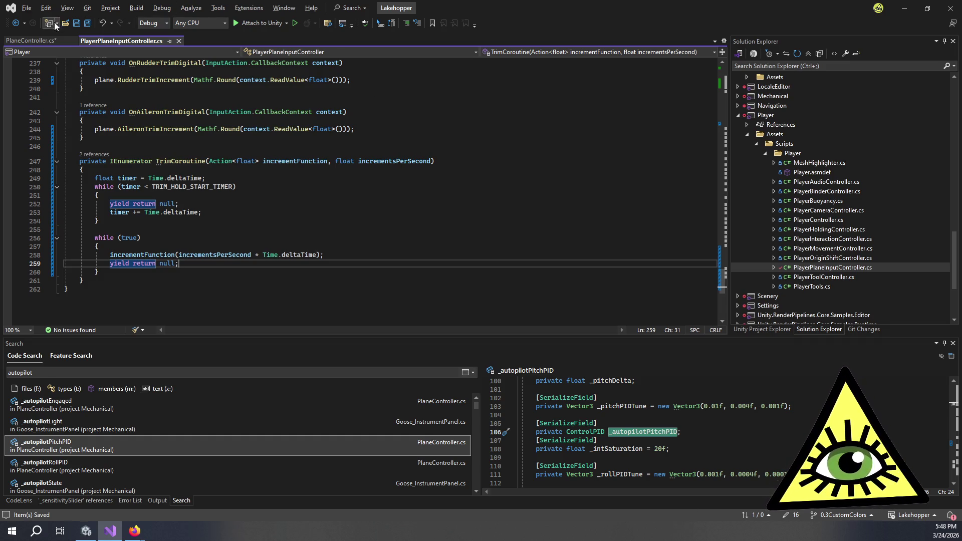
pyautogui.click(43, 41)
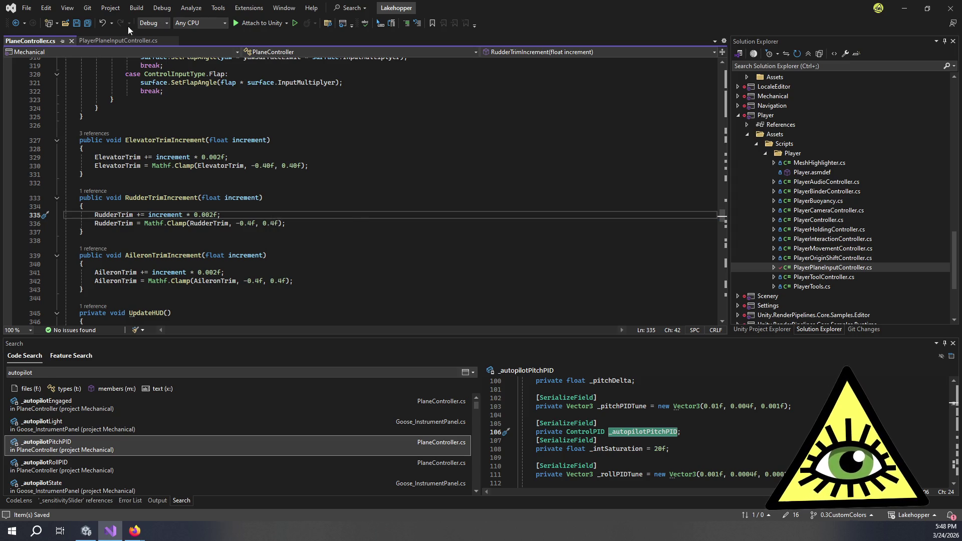
pyautogui.click(131, 43)
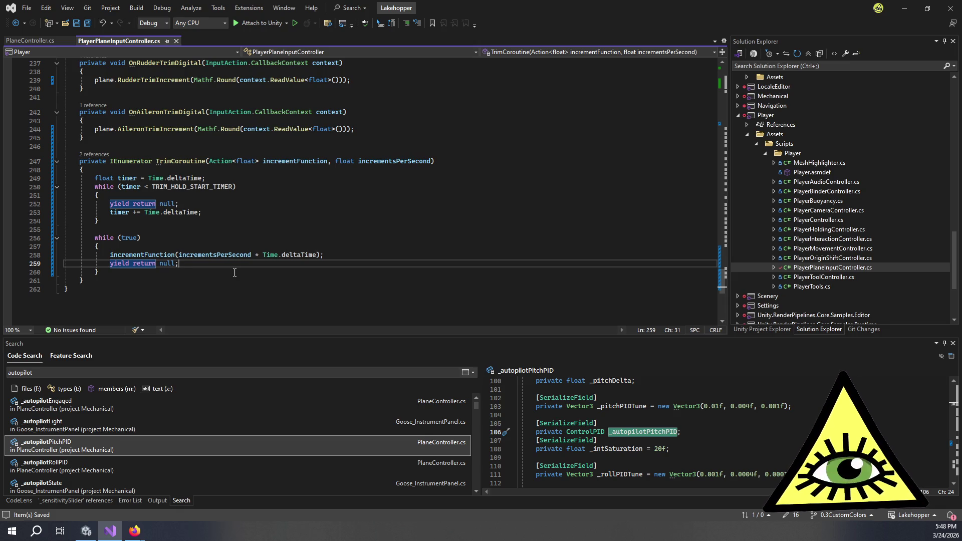
pyautogui.scroll(7, 235, 273)
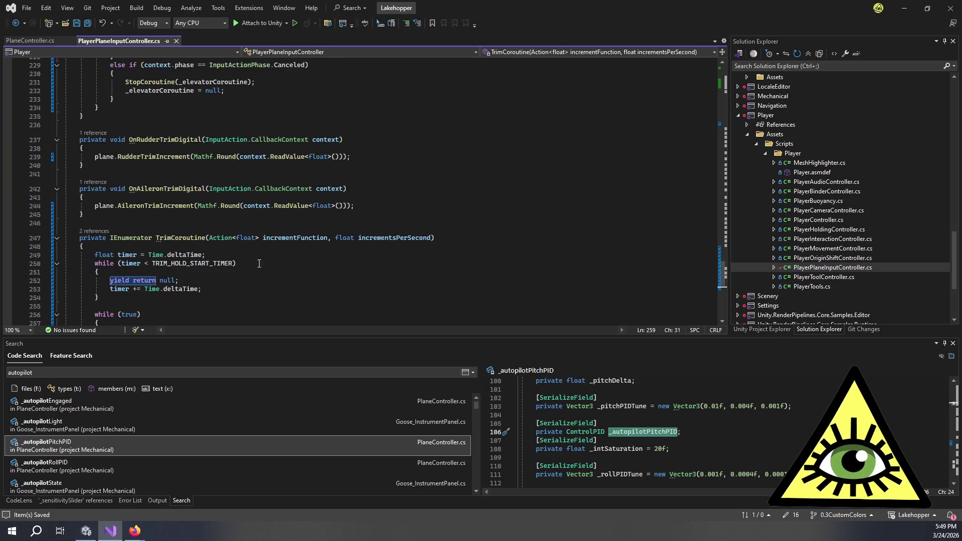
pyautogui.click(258, 184)
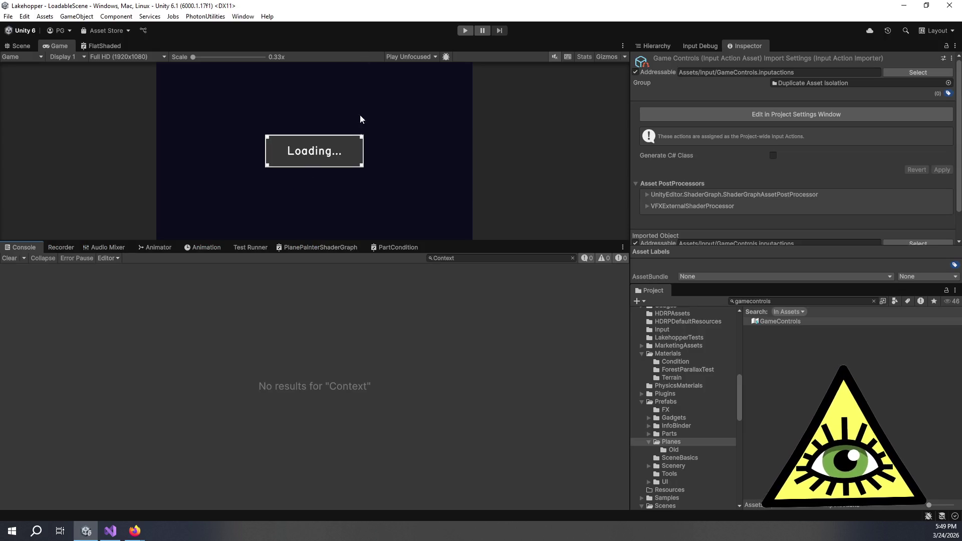
# Enlarge the Game view, clear the Console filter, dock and widen the Inspector, and clear warnings
pyautogui.moveTo(354, 241)
pyautogui.mouseDown()
pyautogui.moveTo(354, 298)
pyautogui.moveTo(593, 392)
pyautogui.mouseUp()
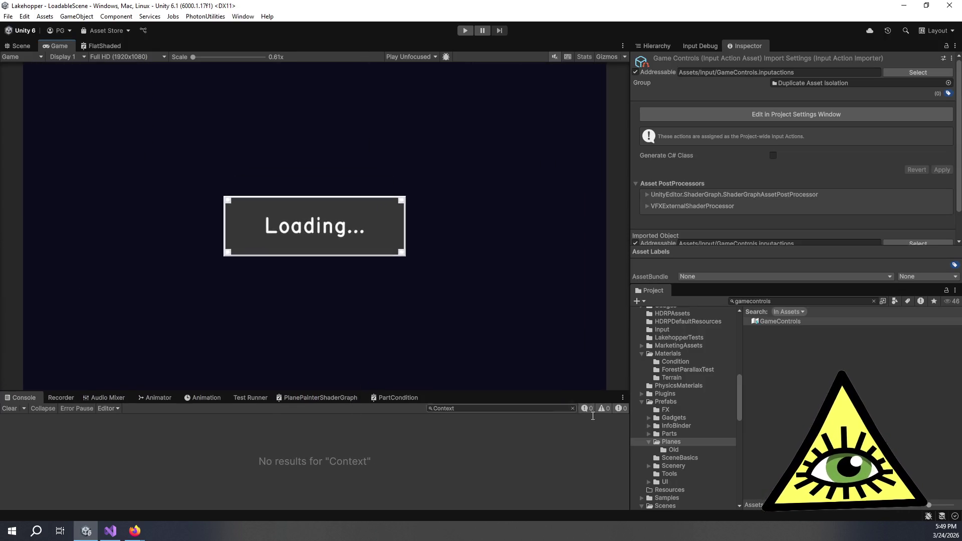
pyautogui.click(573, 409)
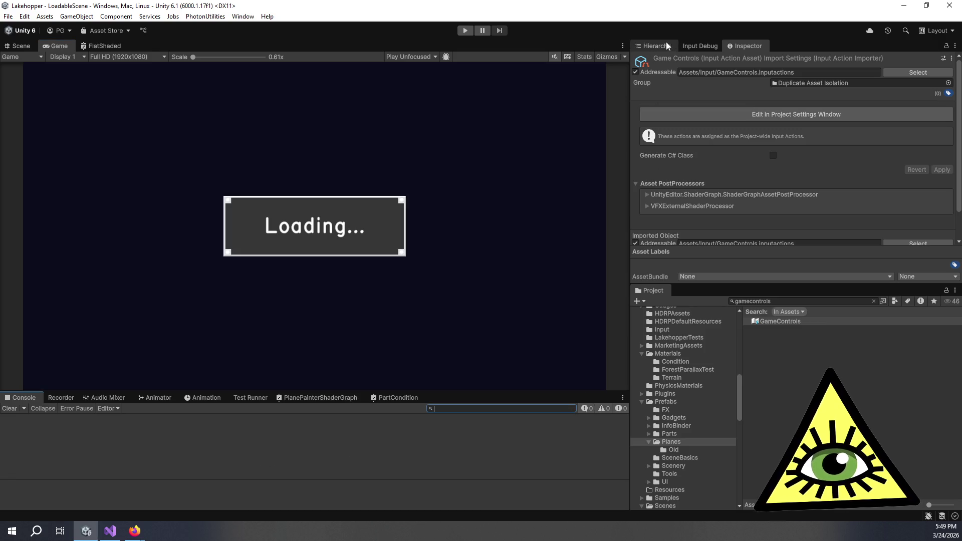
pyautogui.moveTo(747, 46)
pyautogui.mouseDown()
pyautogui.moveTo(829, 142)
pyautogui.moveTo(920, 127)
pyautogui.mouseUp()
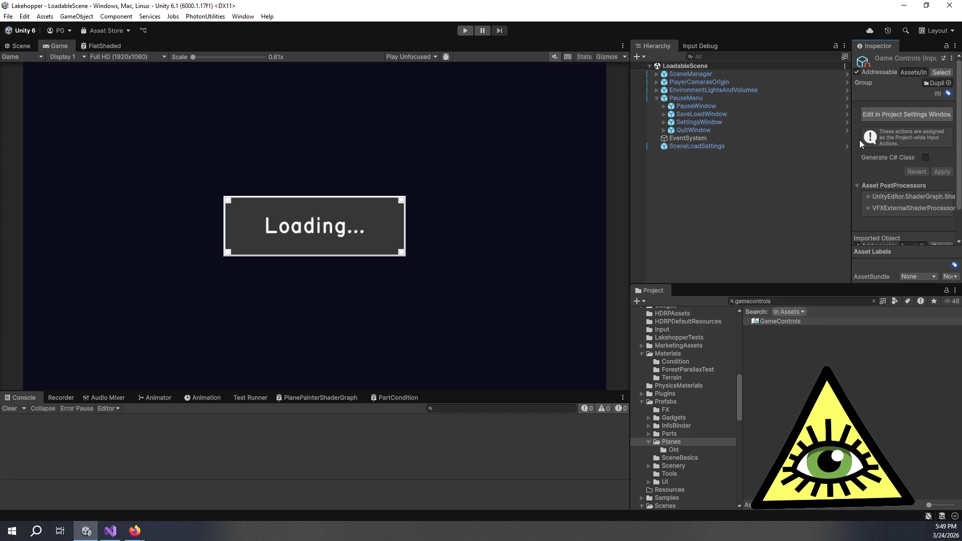
pyautogui.moveTo(852, 143)
pyautogui.mouseDown()
pyautogui.moveTo(775, 143)
pyautogui.moveTo(785, 144)
pyautogui.mouseUp()
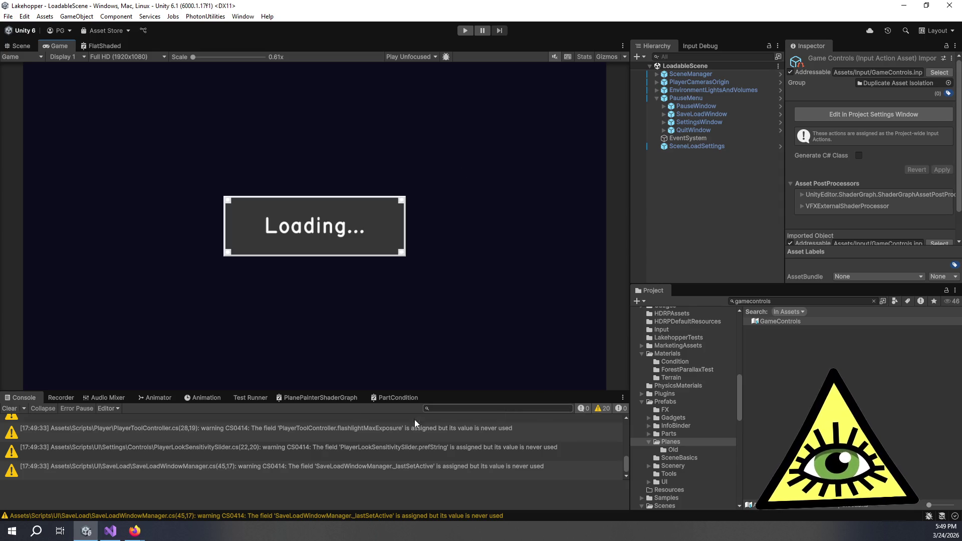
pyautogui.click(10, 408)
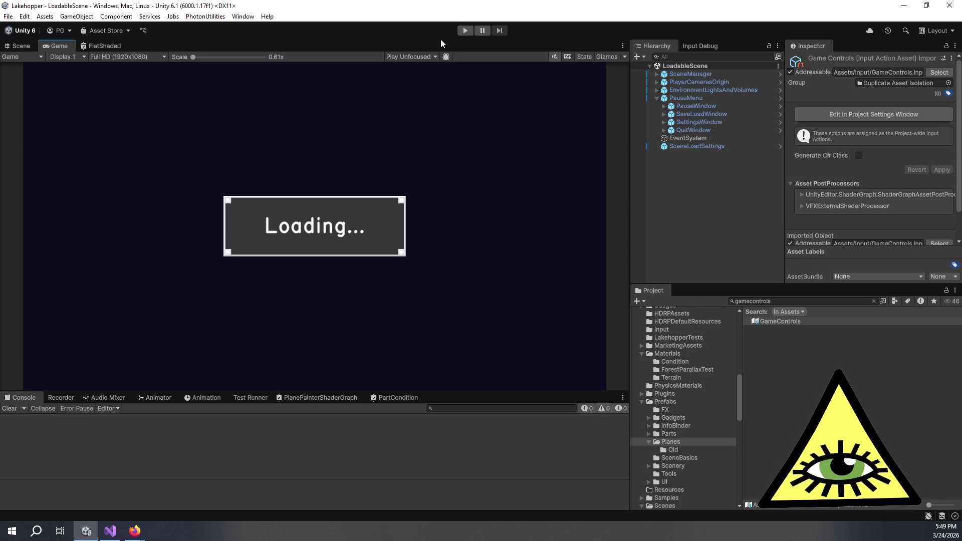
# Play the game, zoom in on the pitch, roll and yaw trim gauges, zoom out, then stop
pyautogui.click(465, 31)
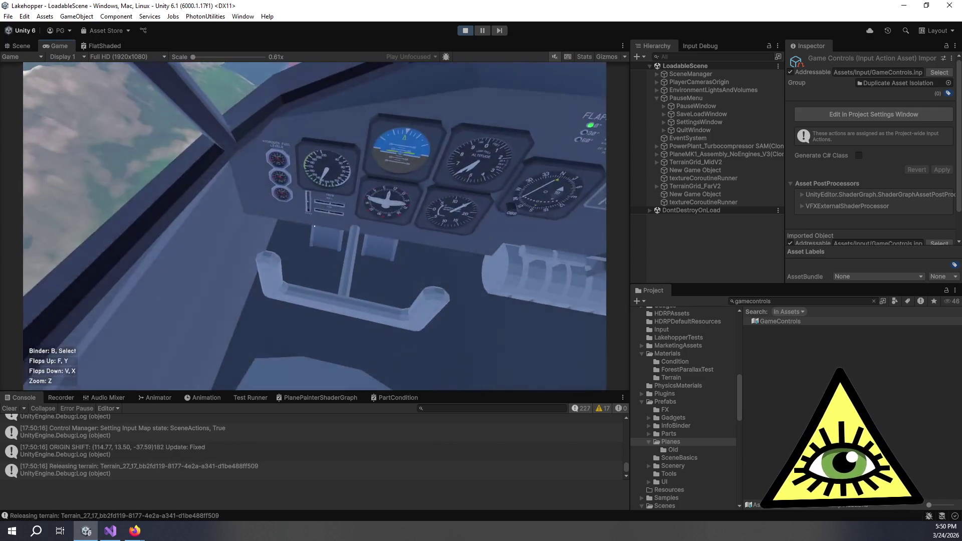
pyautogui.press('z')
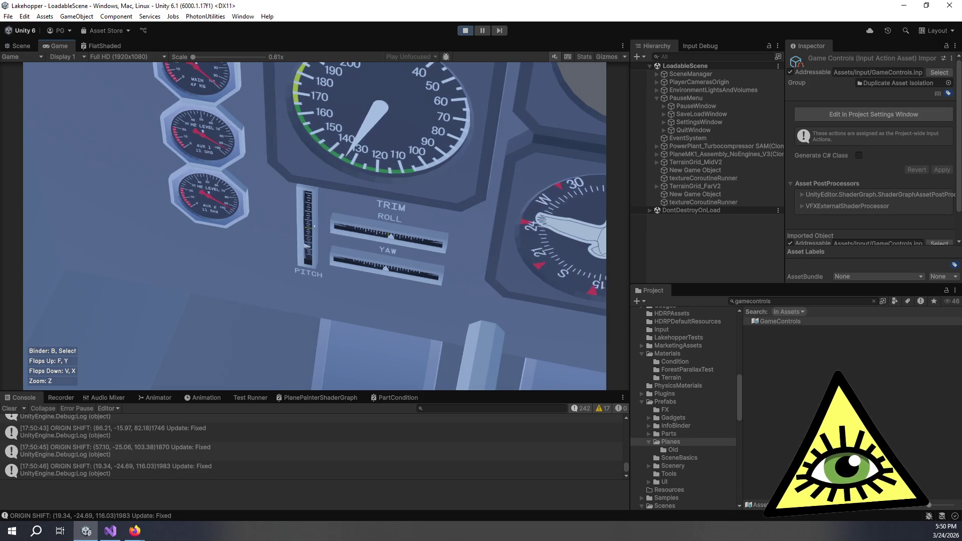
pyautogui.press('z')
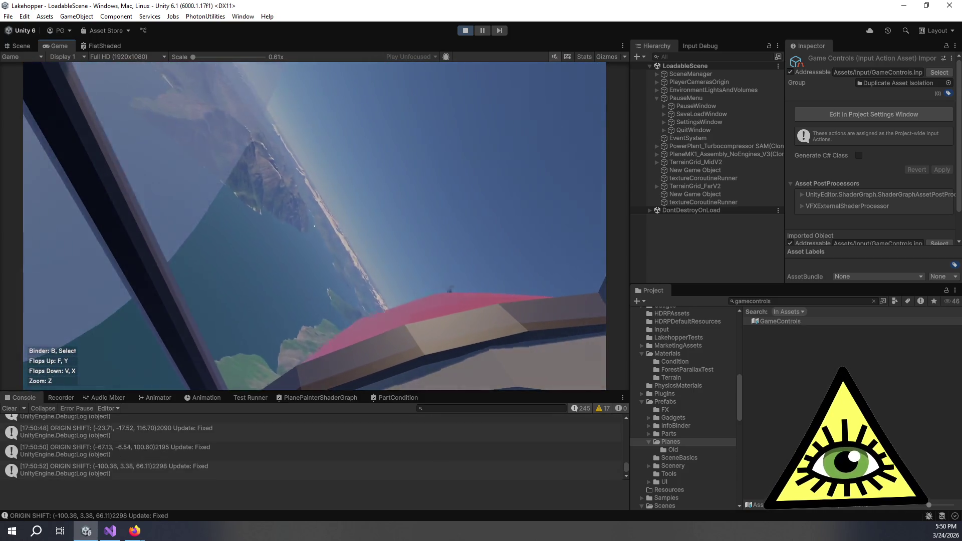
pyautogui.hotkey('ctrl', 'p')
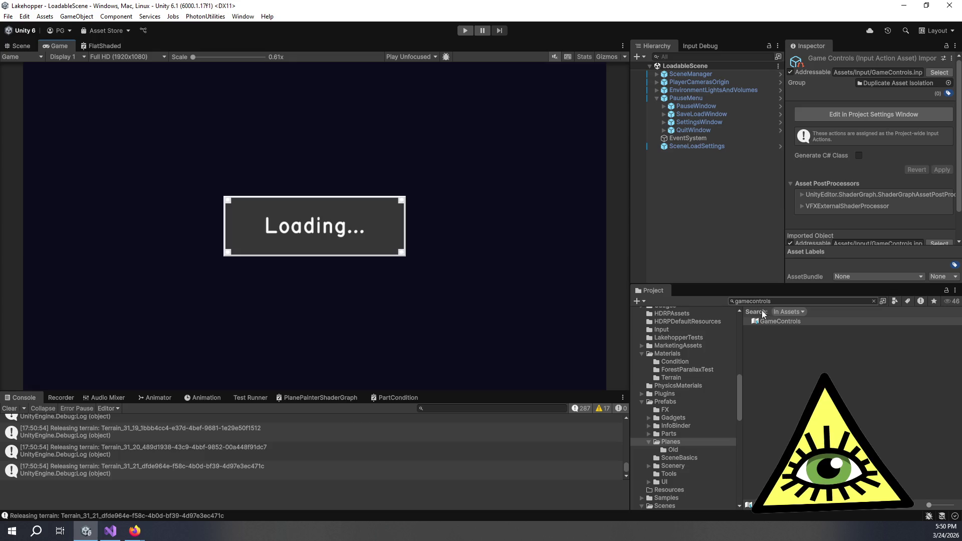
pyautogui.doubleClick(772, 320)
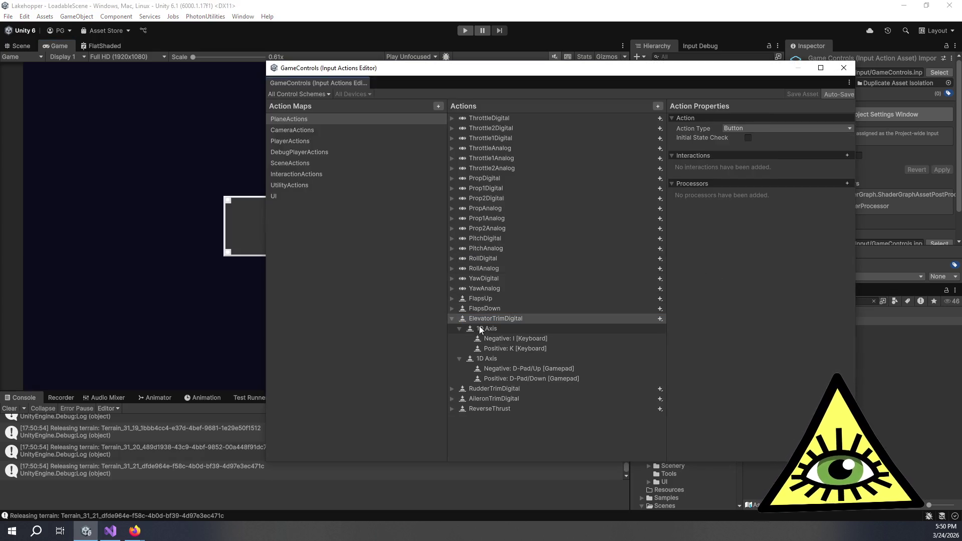
pyautogui.click(481, 330)
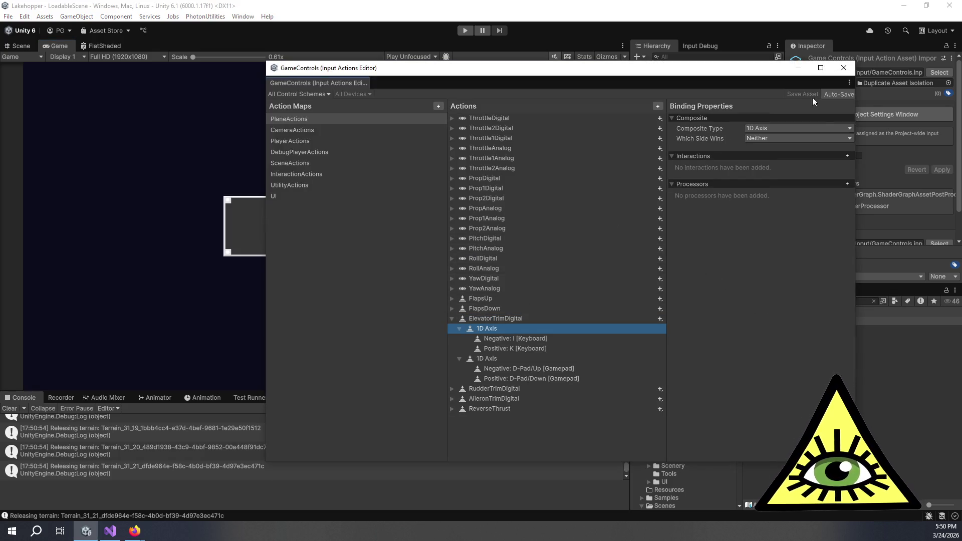
pyautogui.click(793, 139)
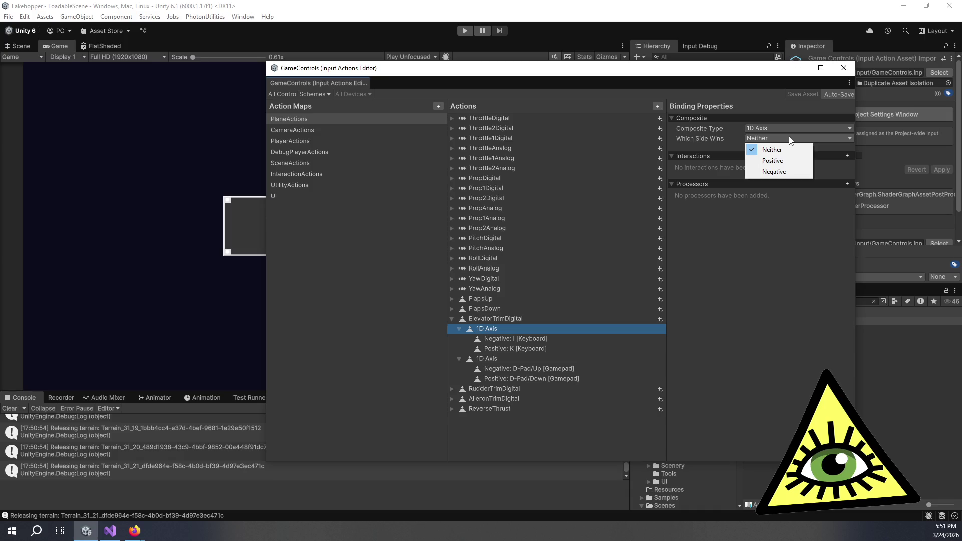
pyautogui.click(795, 368)
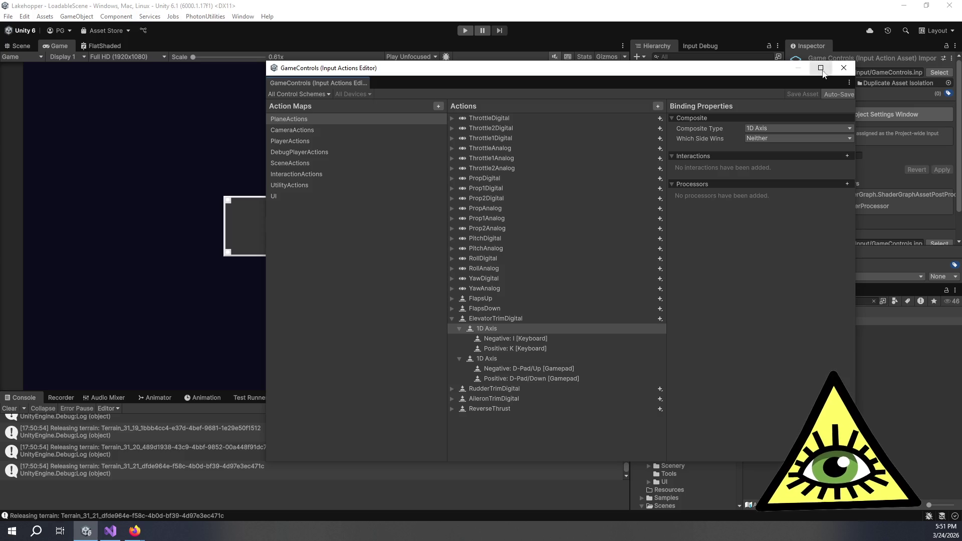
pyautogui.click(845, 72)
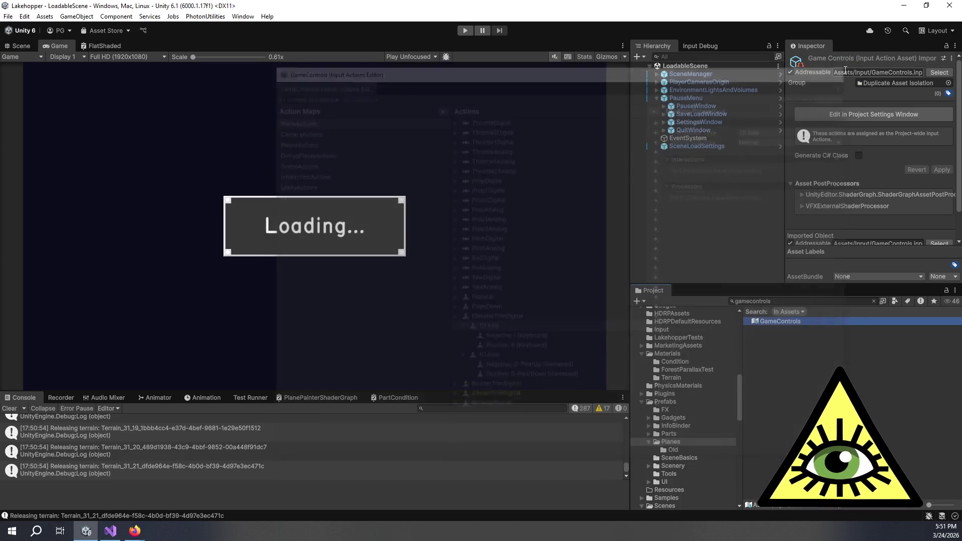
pyautogui.click(467, 31)
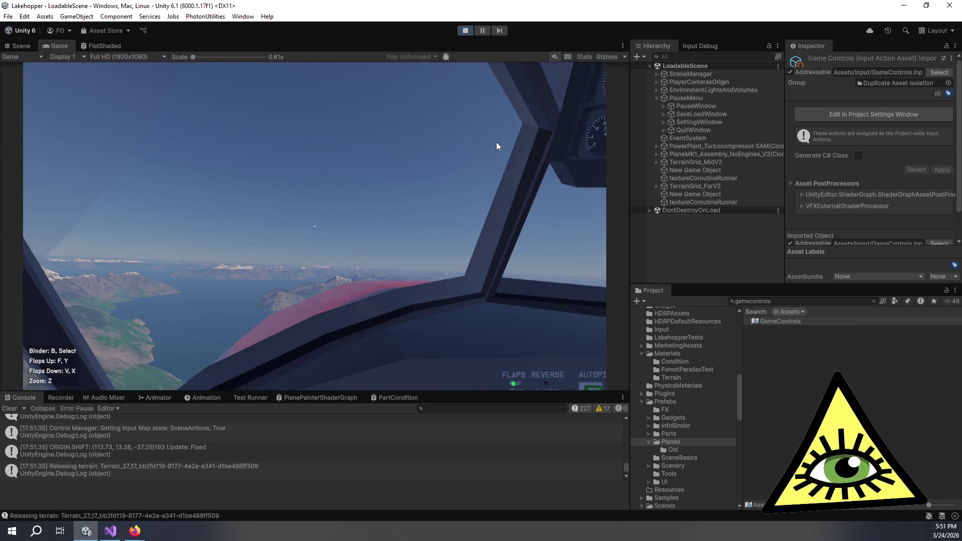
pyautogui.click(455, 211)
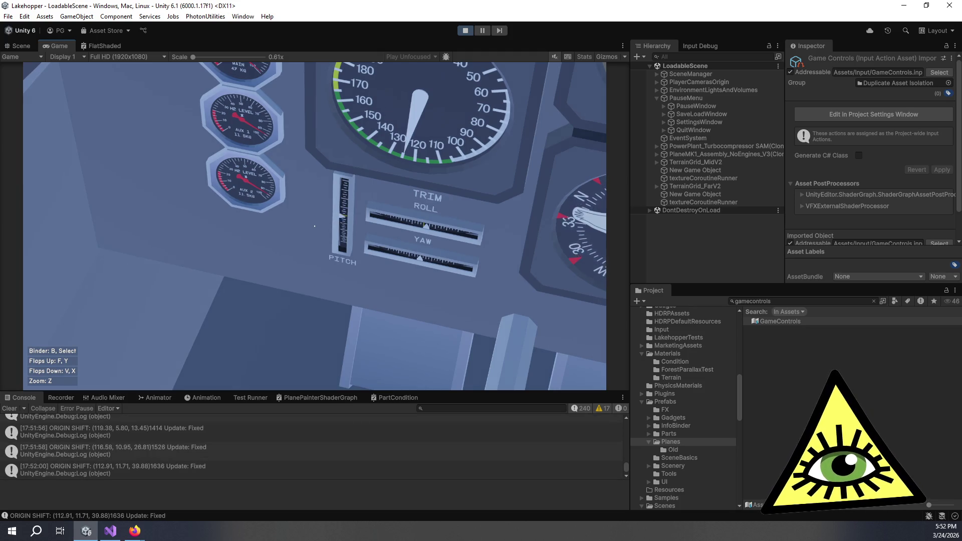
pyautogui.press('z')
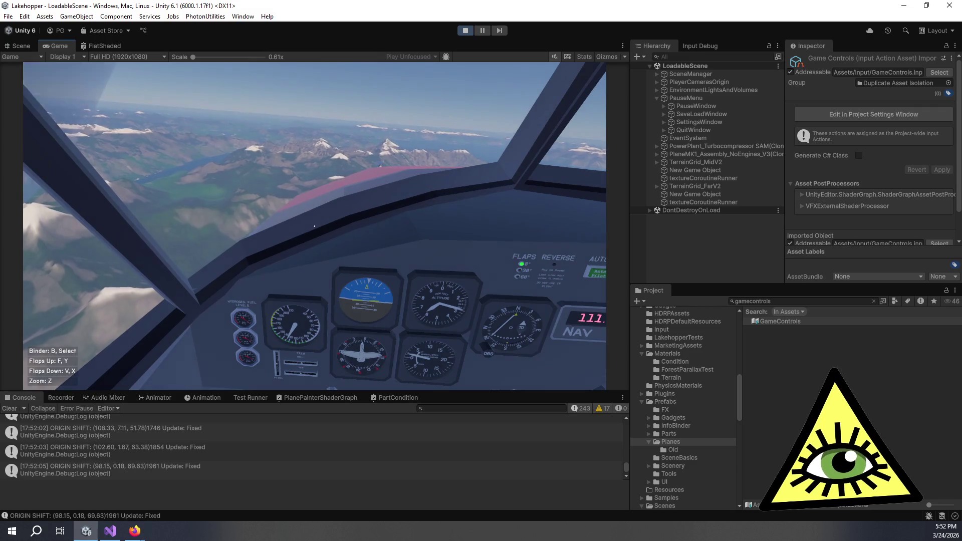
pyautogui.hotkey('ctrl', 'p')
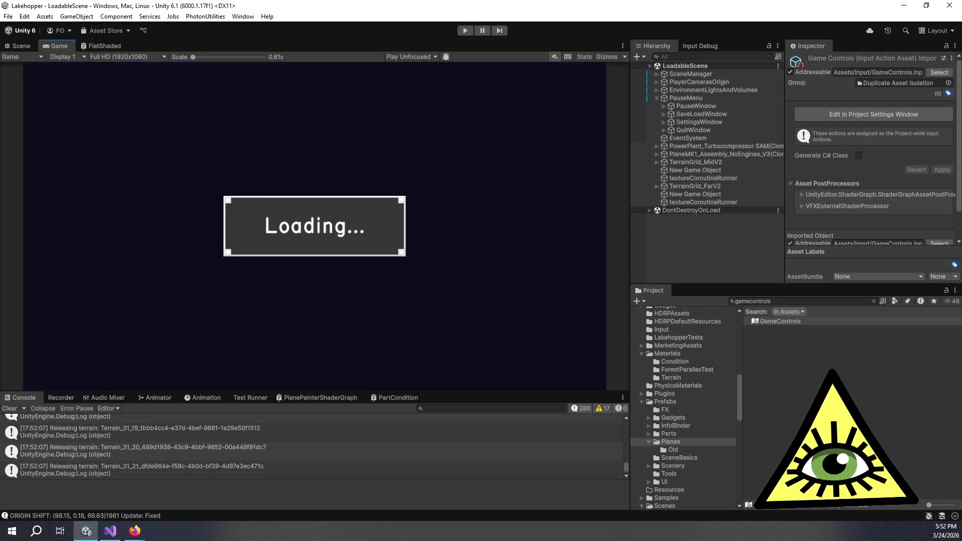
pyautogui.hotkey('alt', 'Tab')
# Set TRIM_INCREMENTS_PER_SECOND to 20 and TRIM_HOLD_START_TIMER to 0.35f, then save
pyautogui.scroll(20, 419, 227)
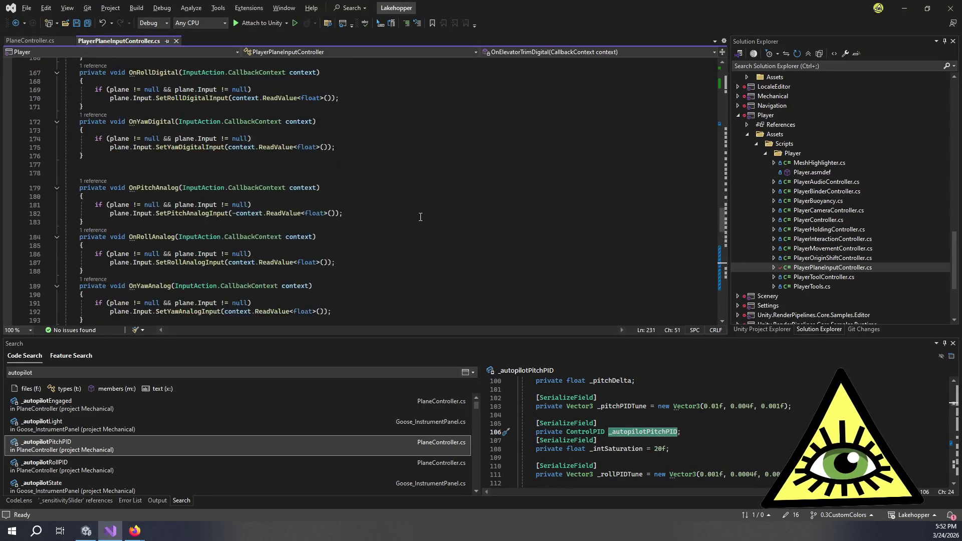
pyautogui.scroll(20, 420, 202)
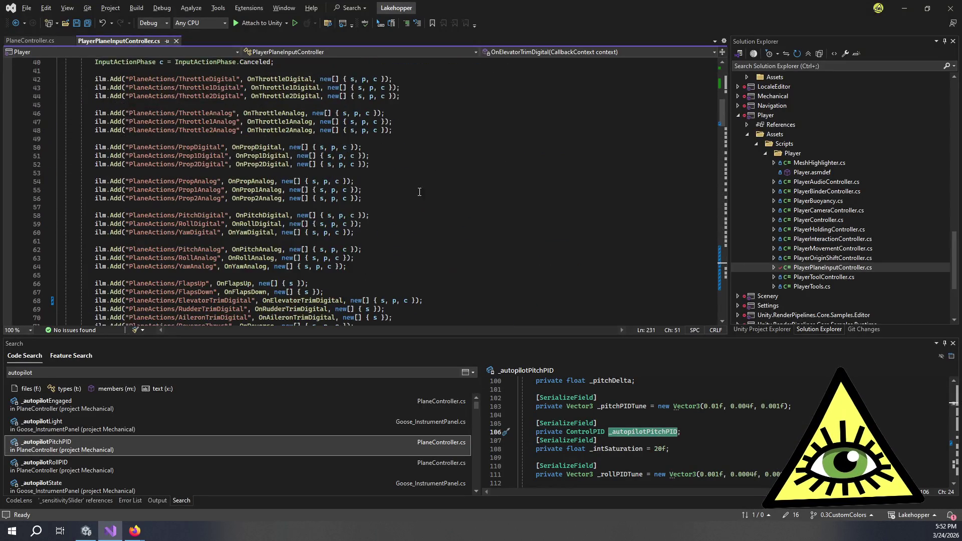
pyautogui.click(244, 222)
pyautogui.press('Delete')
pyautogui.write('20;')
pyautogui.click(233, 238)
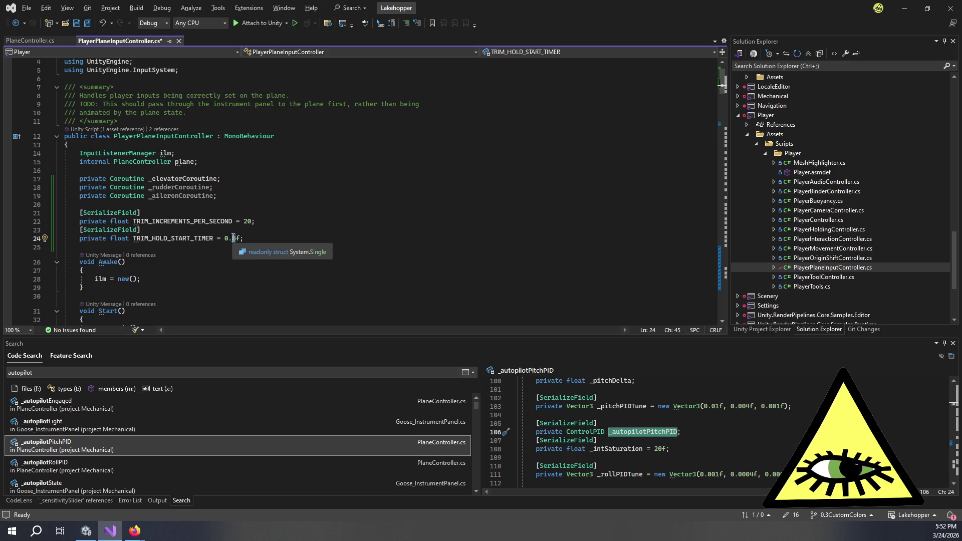
pyautogui.press('Delete')
pyautogui.write('1')
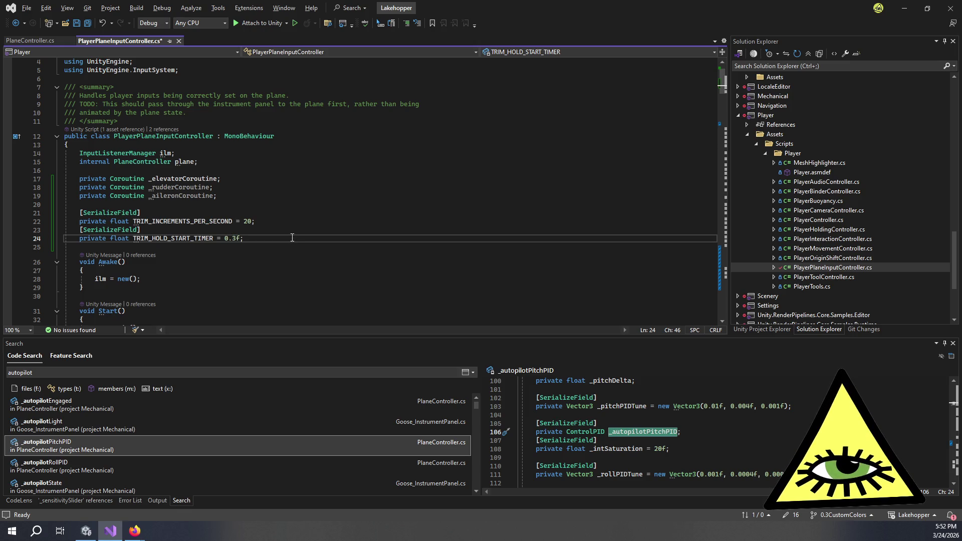
pyautogui.write('5')
pyautogui.hotkey('ctrl', 's')
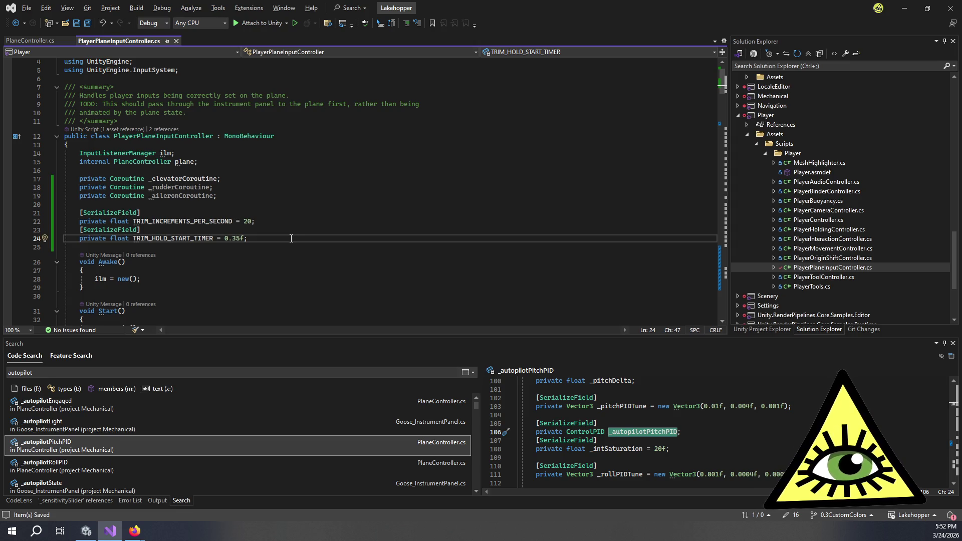
# Review the trim handler code and place the caret after OnAileronTrimDigital's closing brace
pyautogui.scroll(-20, 373, 194)
pyautogui.scroll(-18, 373, 194)
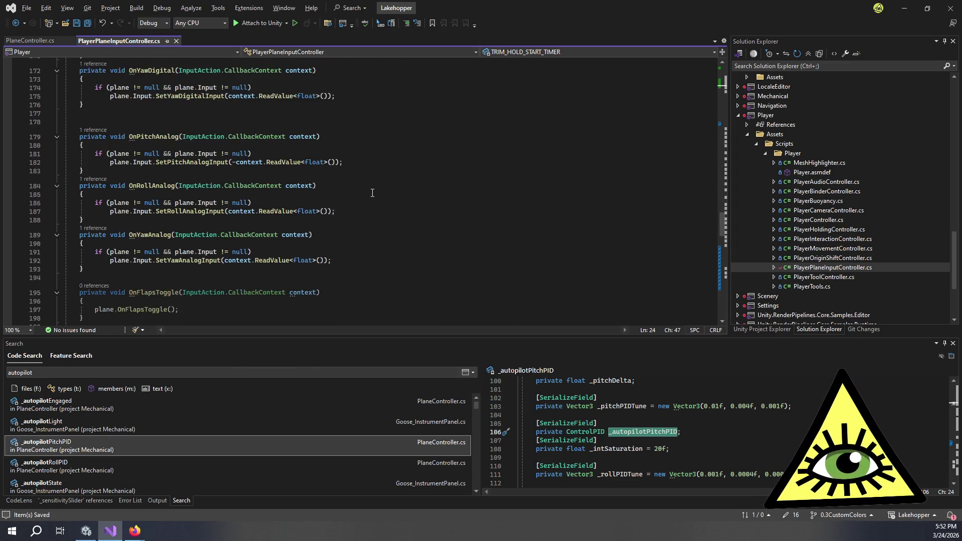
pyautogui.scroll(-7, 372, 188)
pyautogui.scroll(5, 338, 208)
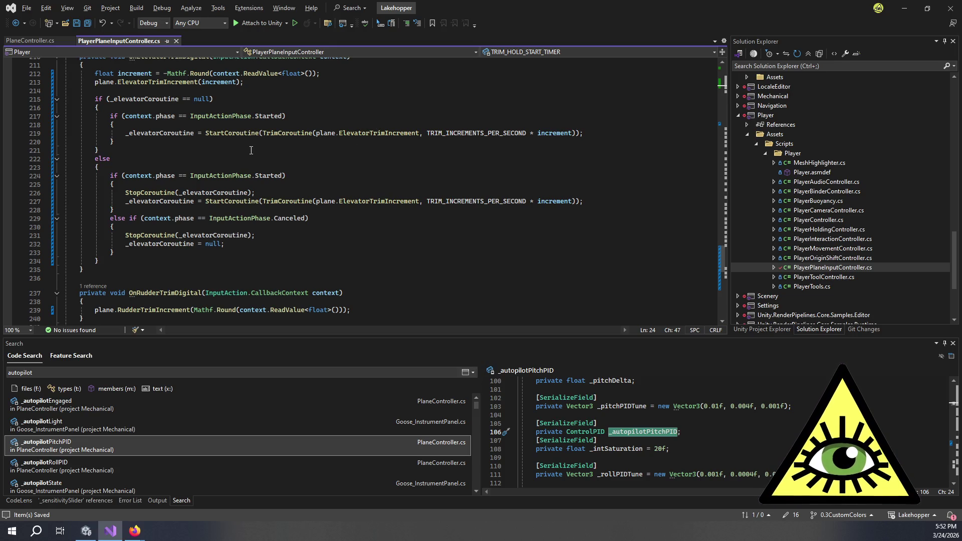
pyautogui.scroll(-8, 124, 249)
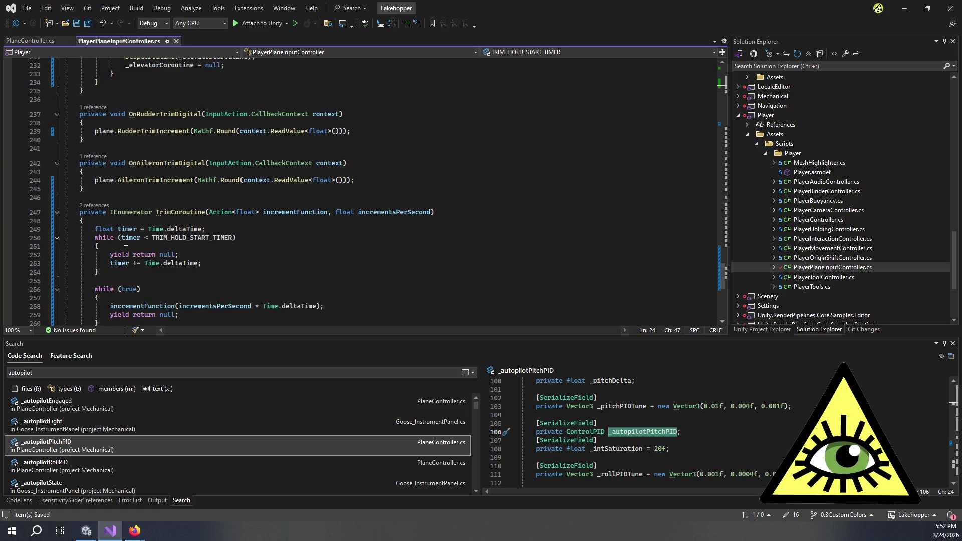
pyautogui.scroll(7, 126, 249)
pyautogui.scroll(-3, 126, 245)
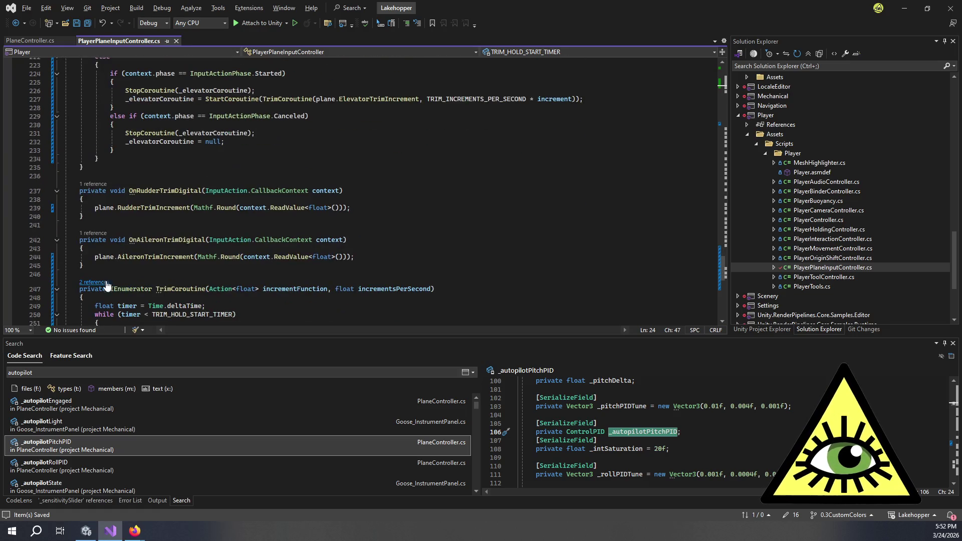
pyautogui.click(115, 266)
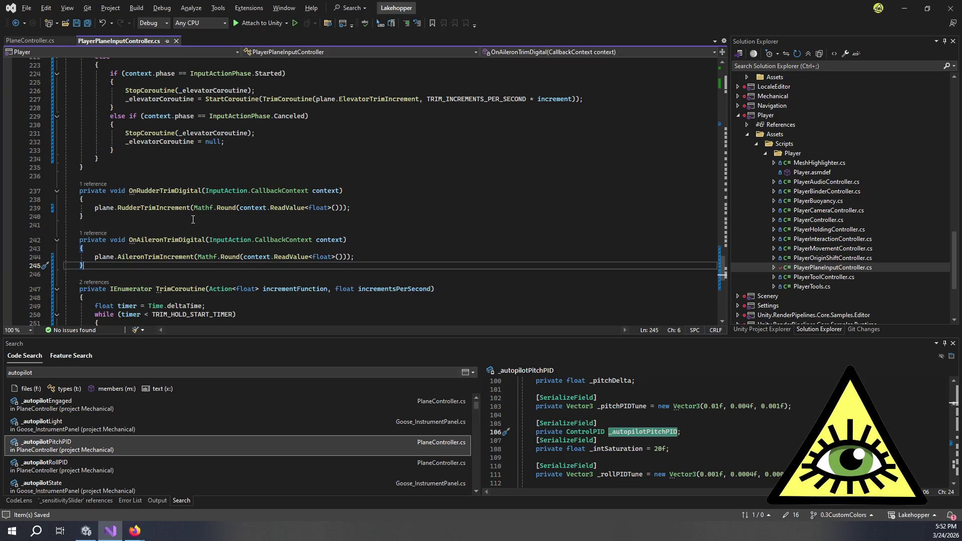
# Type the HandleCoroutine signature with ref Coroutine coroutine, float increment and Action<float> incrementFunction parameters
pyautogui.press('Return')
pyautogui.press('Return')
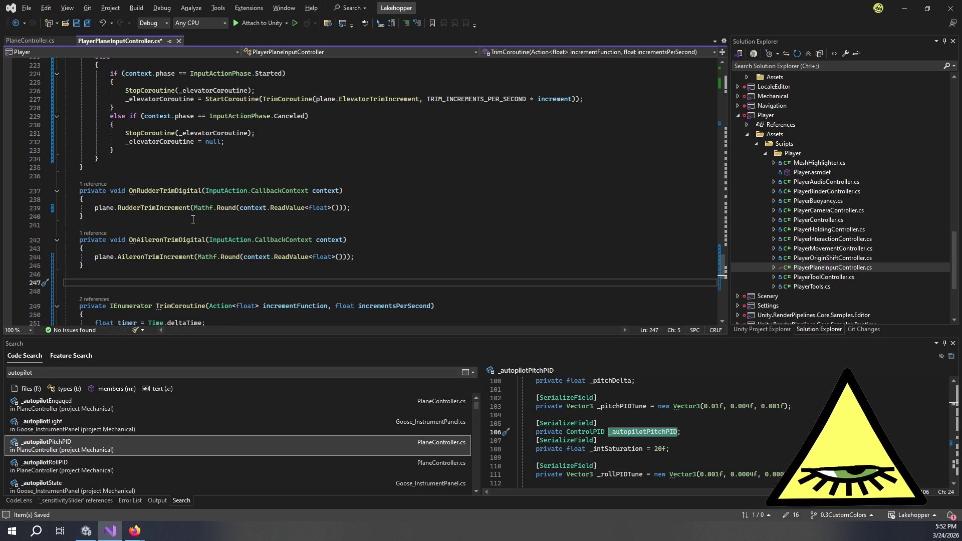
pyautogui.write('private void ')
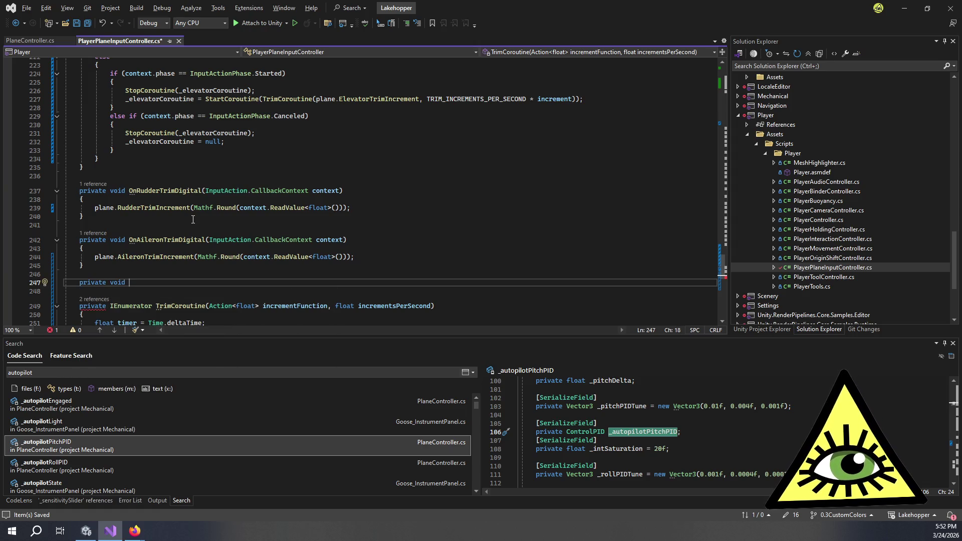
pyautogui.write('HandleCoroutine(')
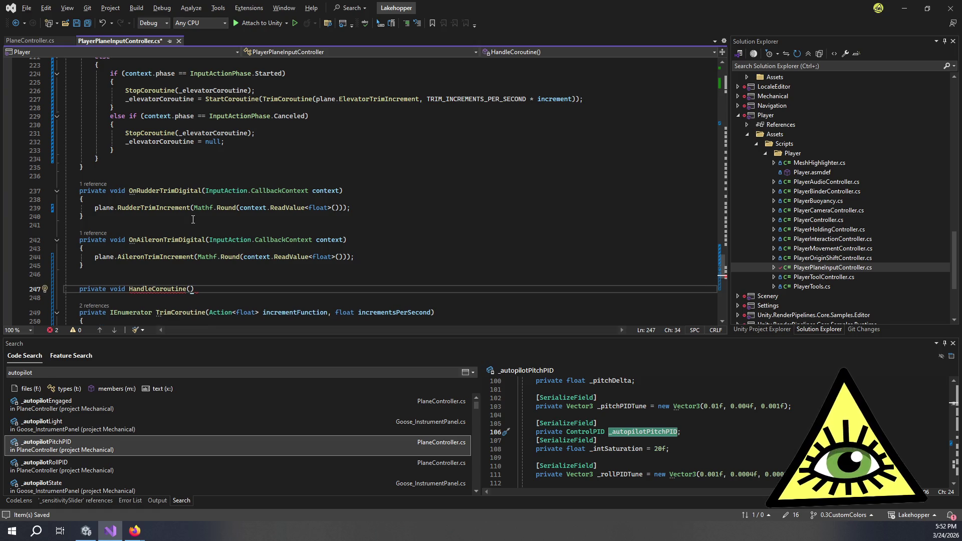
pyautogui.write('ref')
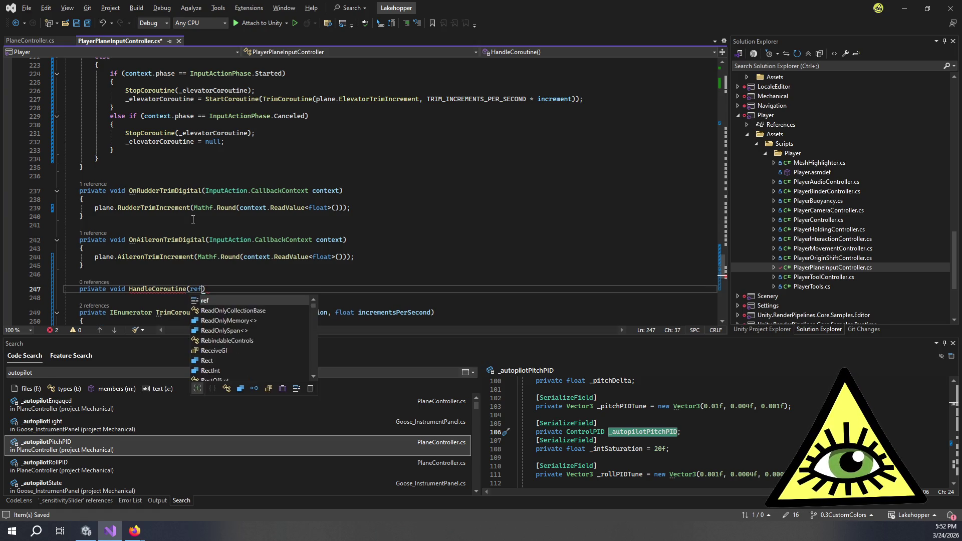
pyautogui.write(' Coroutine')
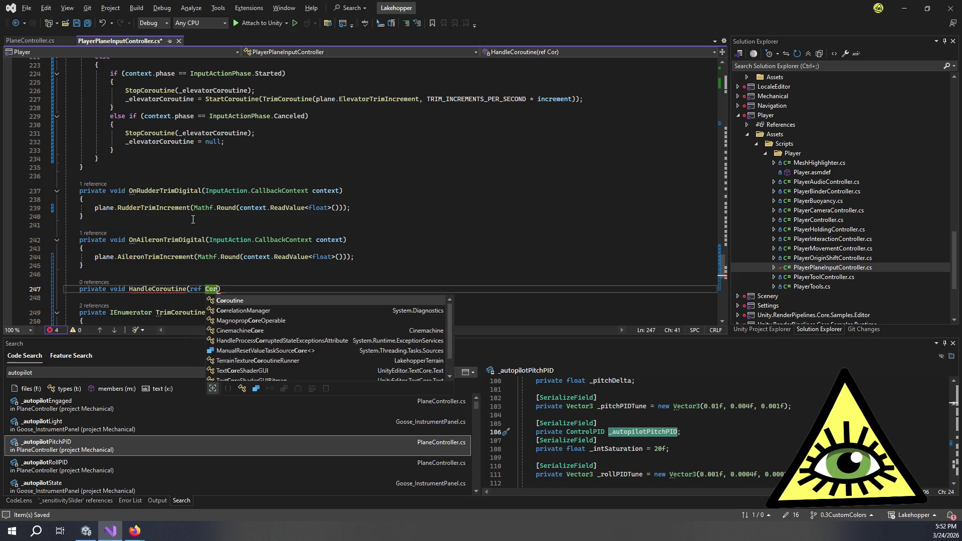
pyautogui.write(' _co')
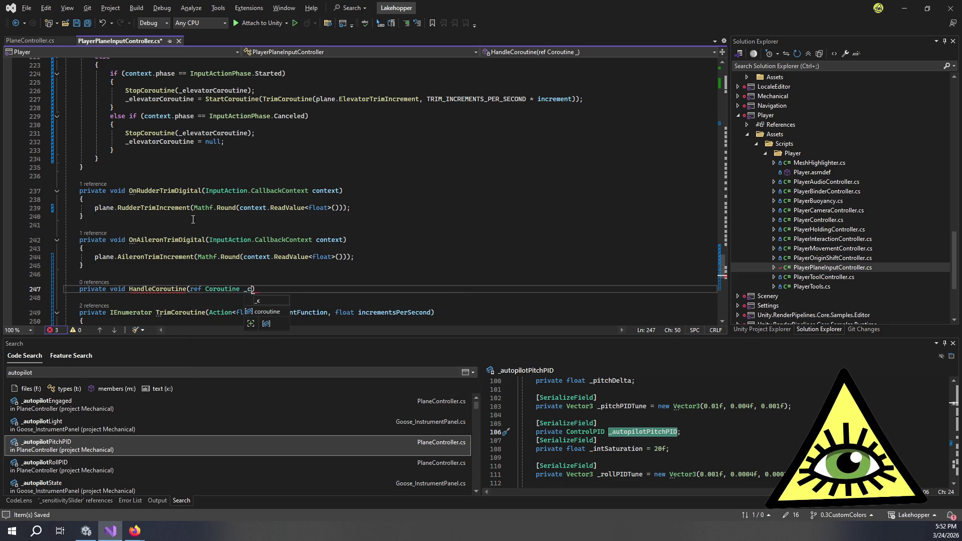
pyautogui.press('BackSpace')
pyautogui.press('BackSpace')
pyautogui.press('BackSpace')
pyautogui.write('corou')
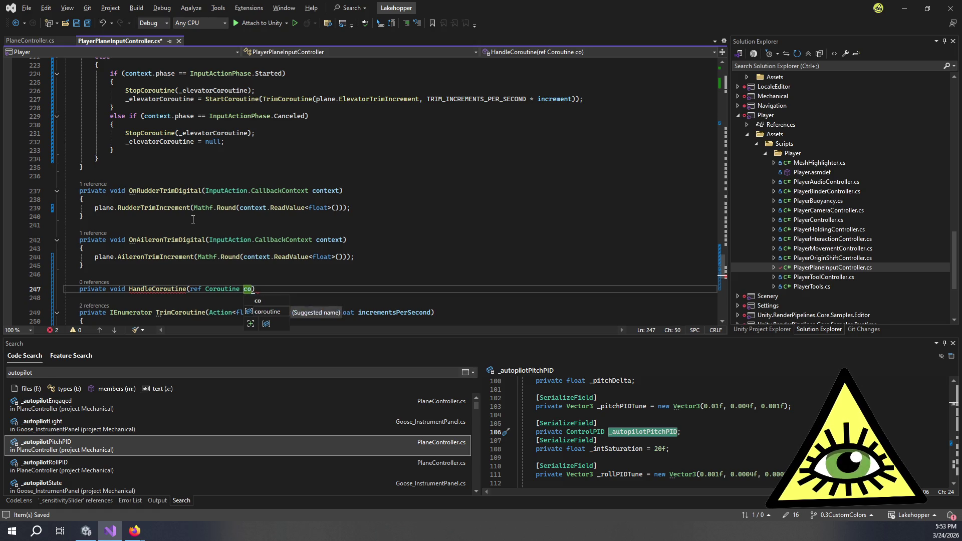
pyautogui.write('tine,')
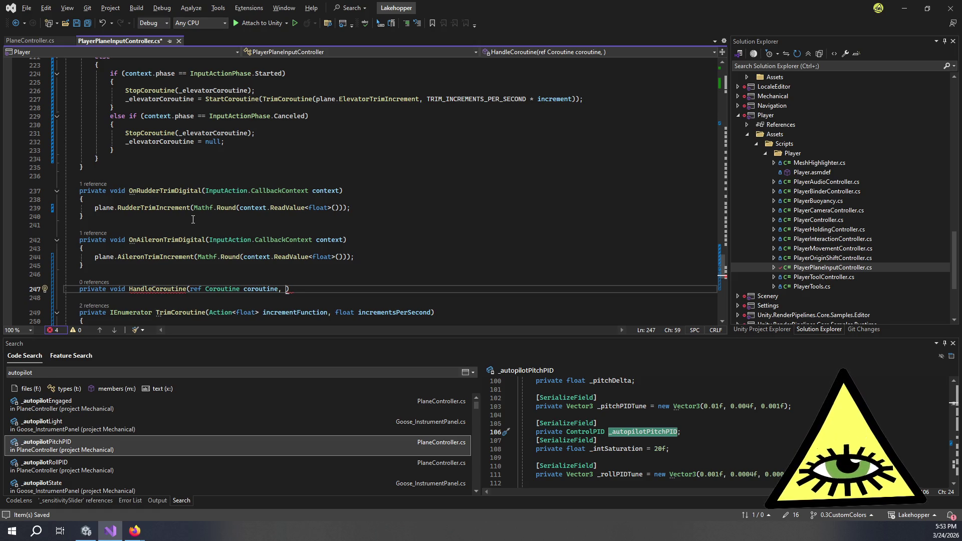
pyautogui.write('float ')
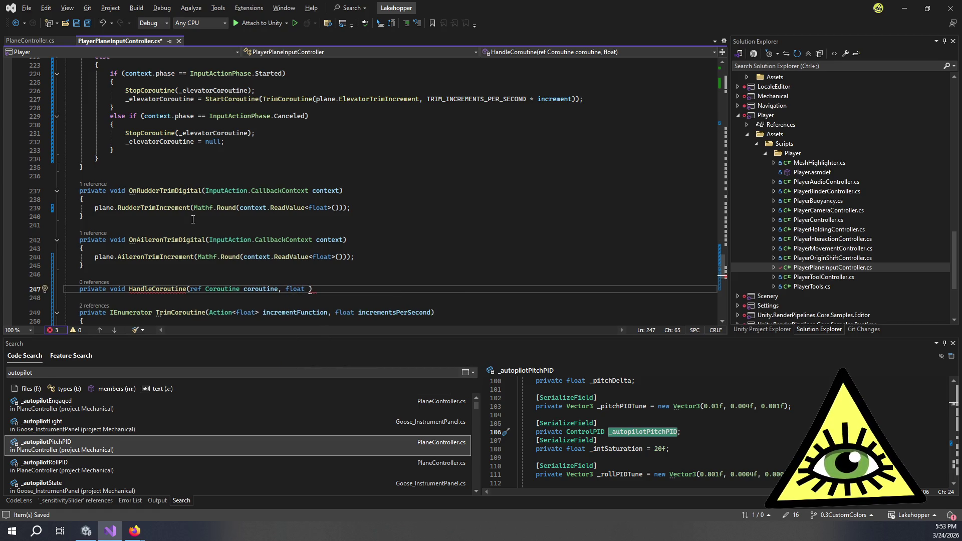
pyautogui.write('increment')
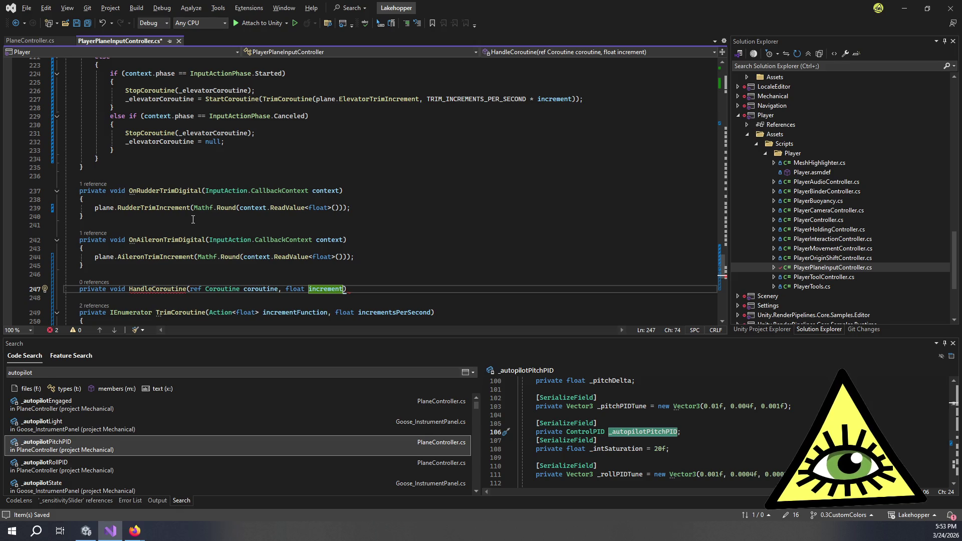
pyautogui.write(', A')
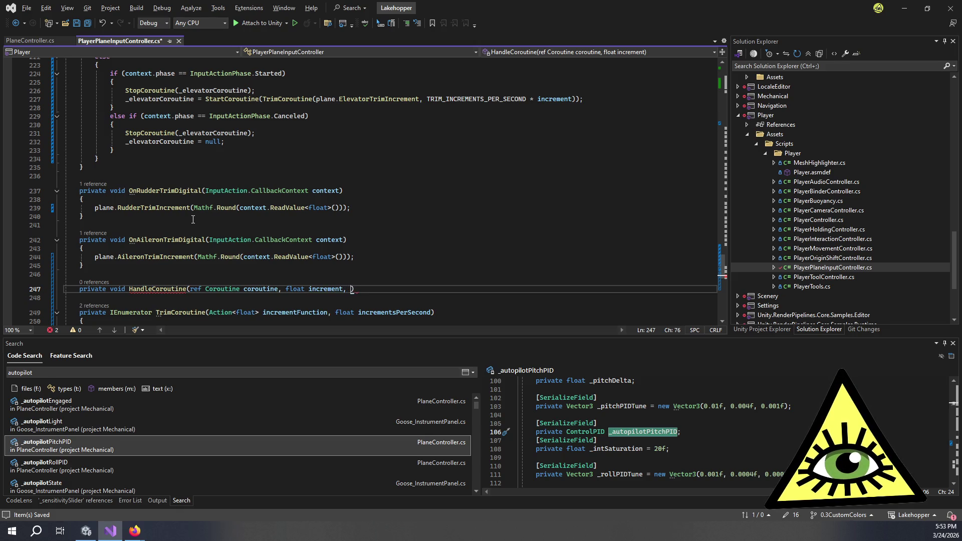
pyautogui.write('ction<floa')
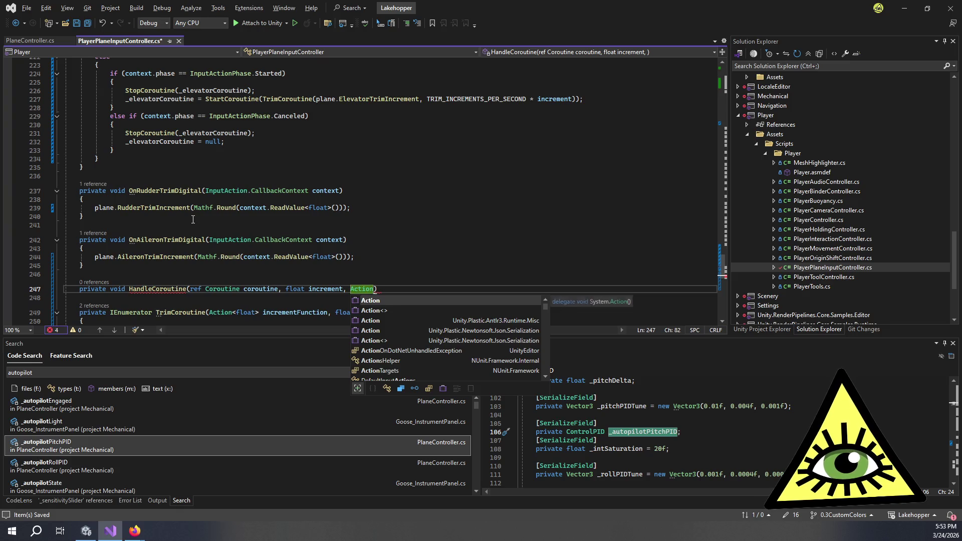
pyautogui.write('t> ')
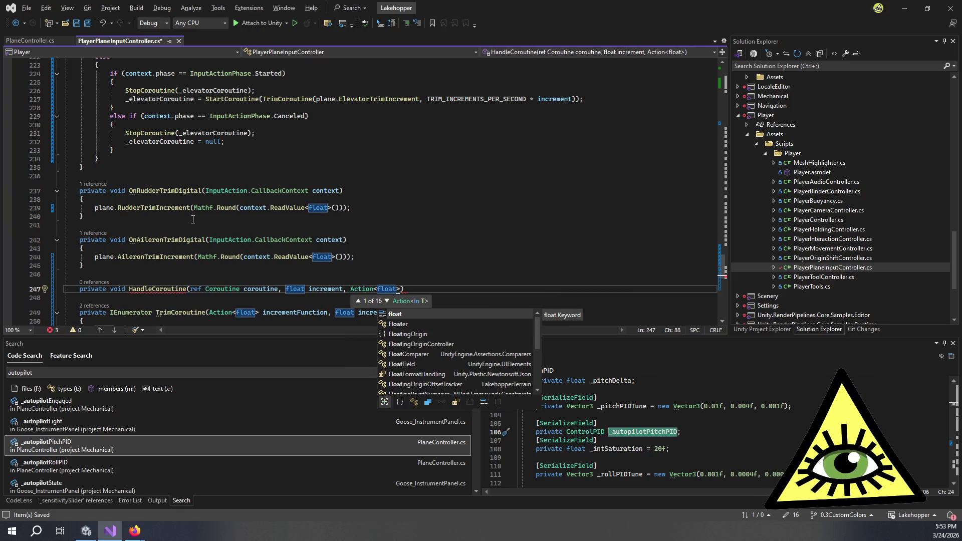
pyautogui.write('incrementFuncti')
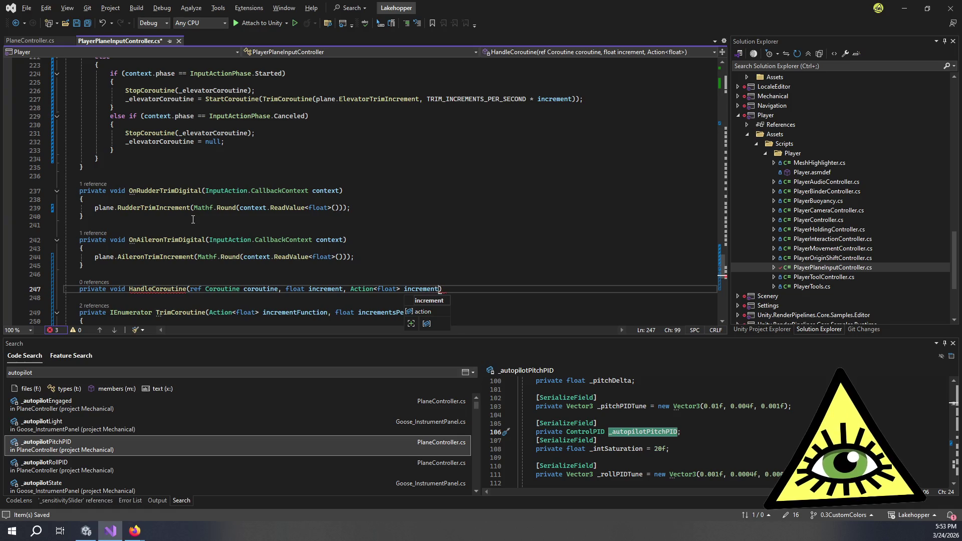
pyautogui.write('on')
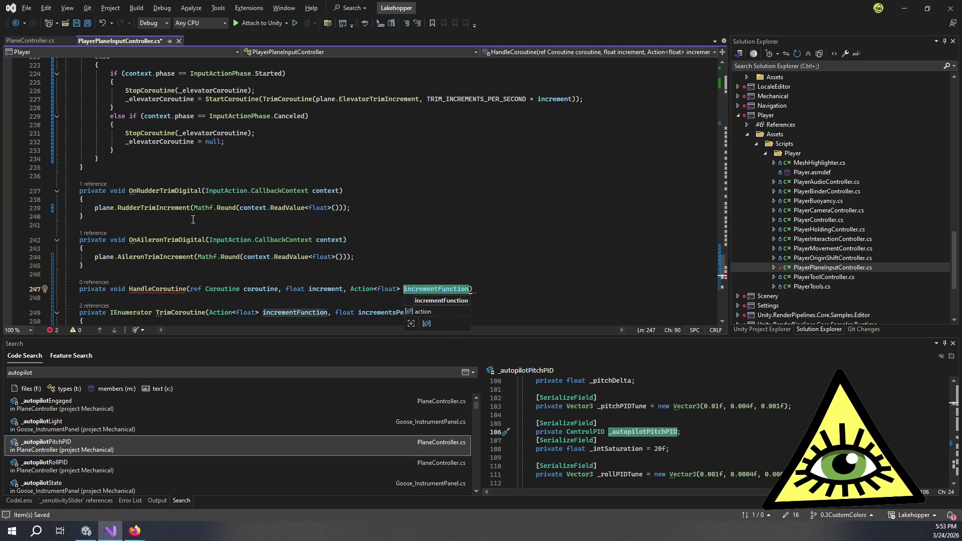
# Reorder the parameters to incrementFunction, float increment, then ref Coroutine coroutine
pyautogui.hotkey('ctrl', 'Left')
pyautogui.hotkey('ctrl', 'Left')
pyautogui.hotkey('ctrl', 'Left')
pyautogui.hotkey('ctrl', 'shift', 'Left')
pyautogui.press('BackSpace')
pyautogui.press('BackSpace')
pyautogui.press('BackSpace')
pyautogui.hotkey('ctrl', 'Left')
pyautogui.hotkey('ctrl', 'Left')
pyautogui.hotkey('ctrl', 'Left')
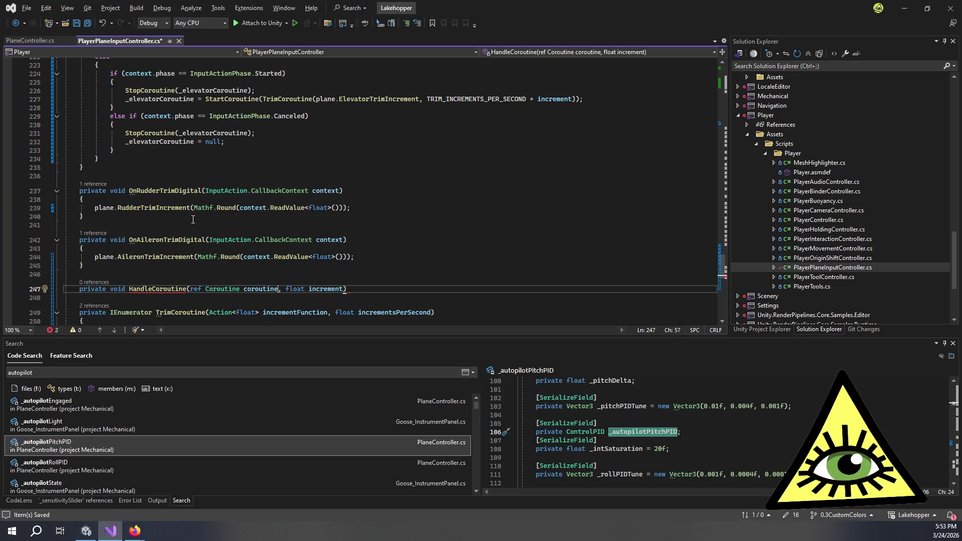
pyautogui.write('Action<float> incrementFunction')
pyautogui.write(',')
pyautogui.hotkey('ctrl', 'Right')
pyautogui.hotkey('ctrl', 'Right')
pyautogui.hotkey('ctrl', 'Right')
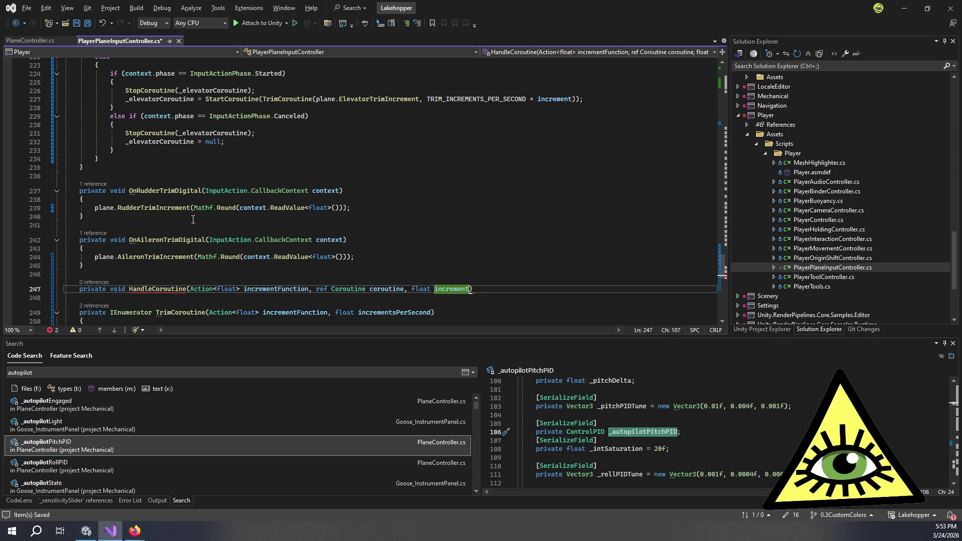
pyautogui.hotkey('ctrl', 'shift', 'Left')
pyautogui.hotkey('ctrl', 'shift', 'Left')
pyautogui.hotkey('ctrl', 'shift', 'Left')
pyautogui.press('BackSpace')
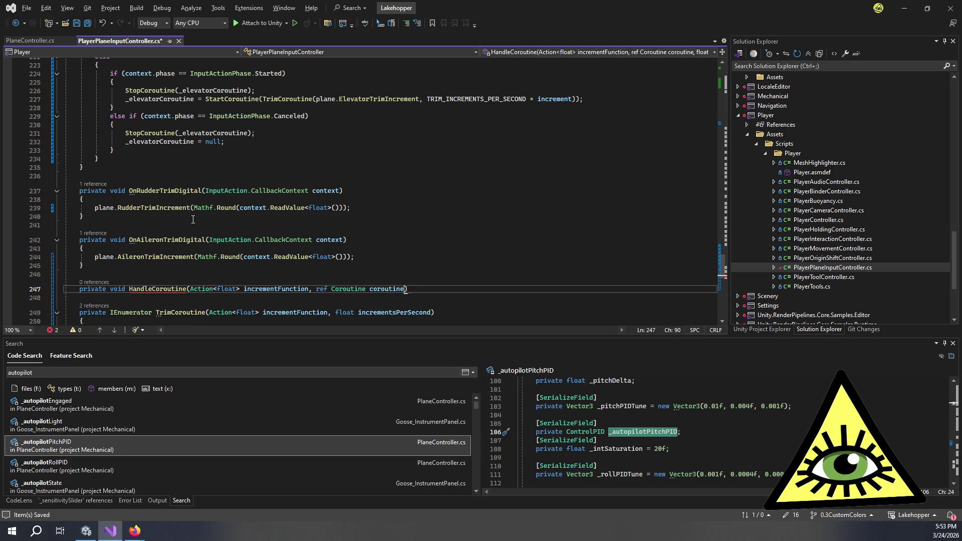
pyautogui.hotkey('ctrl', 'Left')
pyautogui.hotkey('ctrl', 'Left')
pyautogui.hotkey('ctrl', 'Left')
pyautogui.write(', float increment')
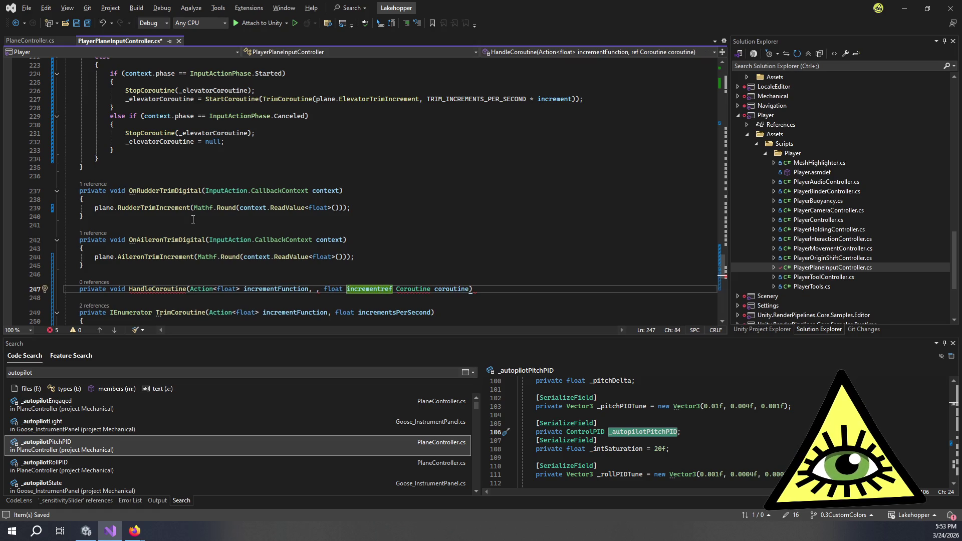
pyautogui.write(',')
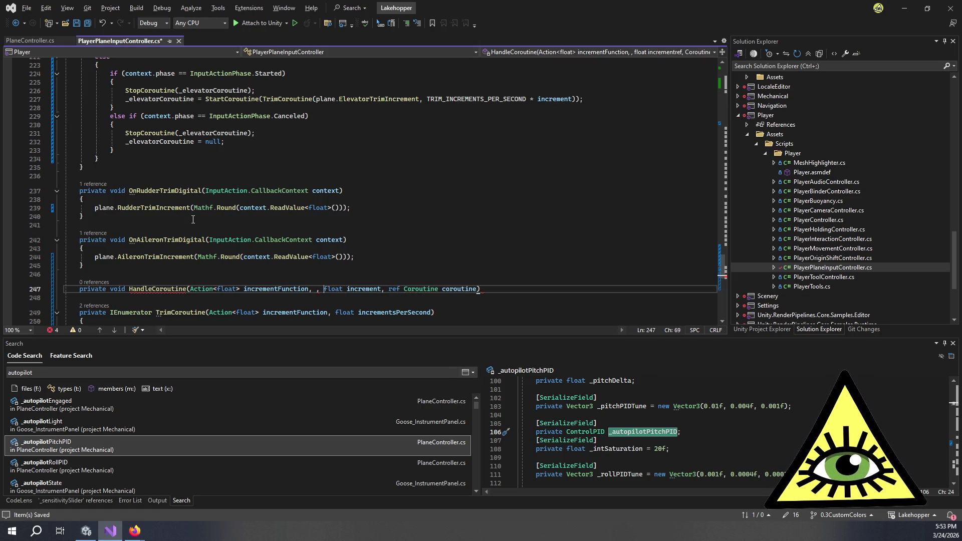
pyautogui.press('BackSpace')
pyautogui.press('BackSpace')
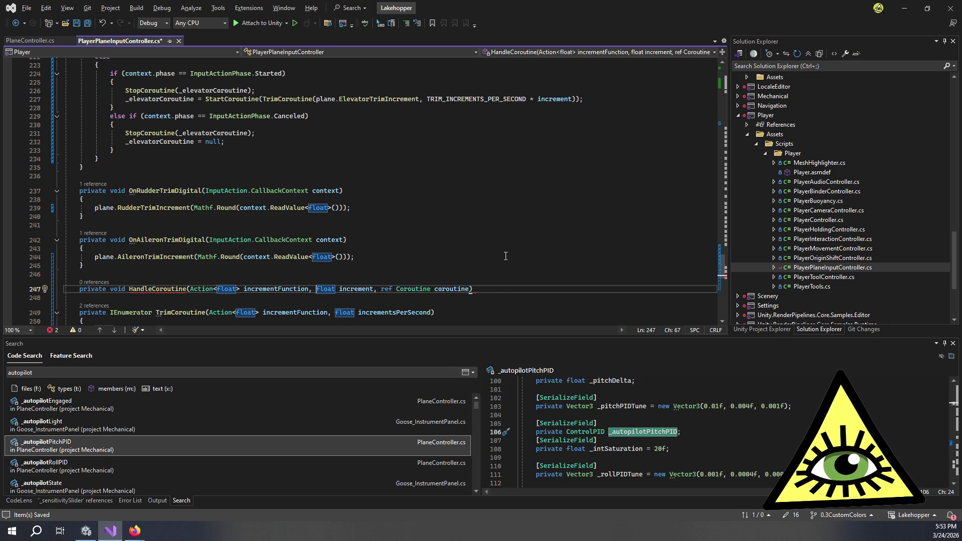
# Add an empty brace body under the HandleCoroutine signature
pyautogui.click(499, 291)
pyautogui.press('Return')
pyautogui.write('{')
pyautogui.press('Return')
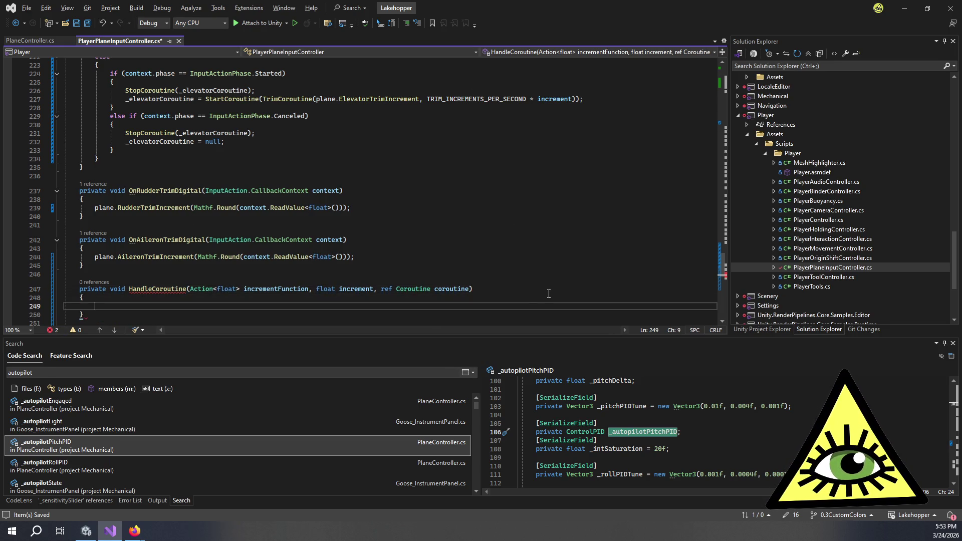
# Cut the _elevatorCoroutine if/else block from OnElevatorTrimDigital and paste it into HandleCoroutine's body
pyautogui.scroll(-5, 515, 278)
pyautogui.scroll(8, 422, 209)
pyautogui.scroll(-9, 421, 213)
pyautogui.scroll(10, 419, 223)
pyautogui.scroll(1, 190, 231)
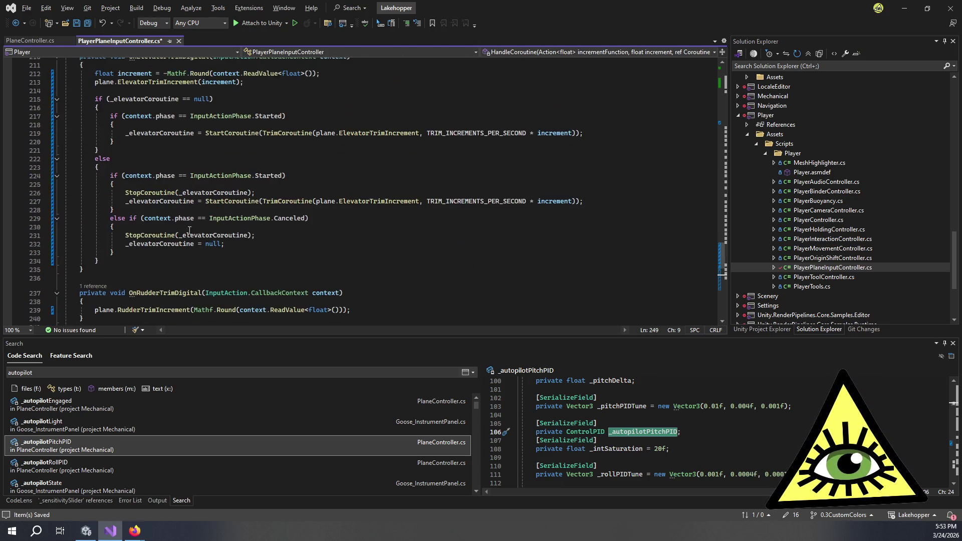
pyautogui.moveTo(119, 262)
pyautogui.mouseDown()
pyautogui.moveTo(116, 125)
pyautogui.moveTo(71, 101)
pyautogui.moveTo(95, 99)
pyautogui.mouseUp()
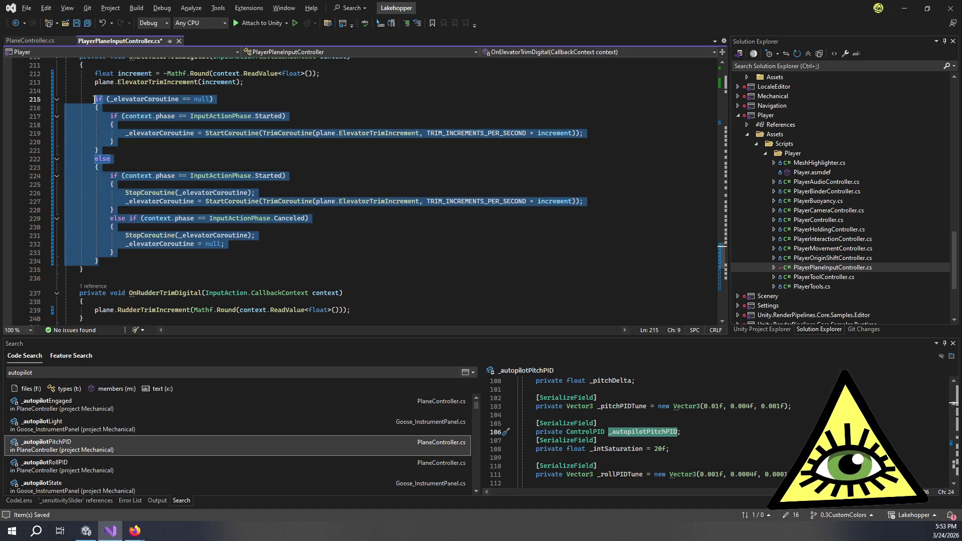
pyautogui.scroll(2, 100, 105)
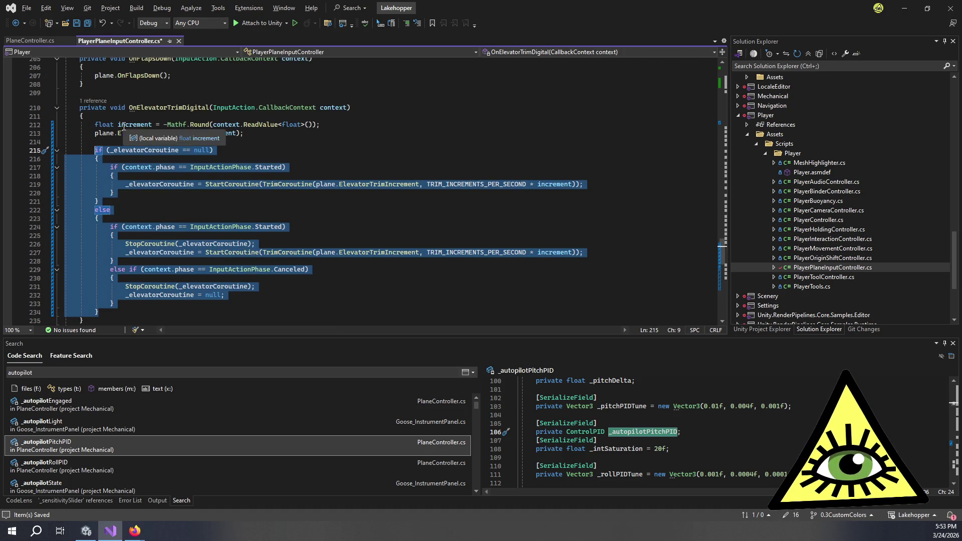
pyautogui.hotkey('ctrl', 'x')
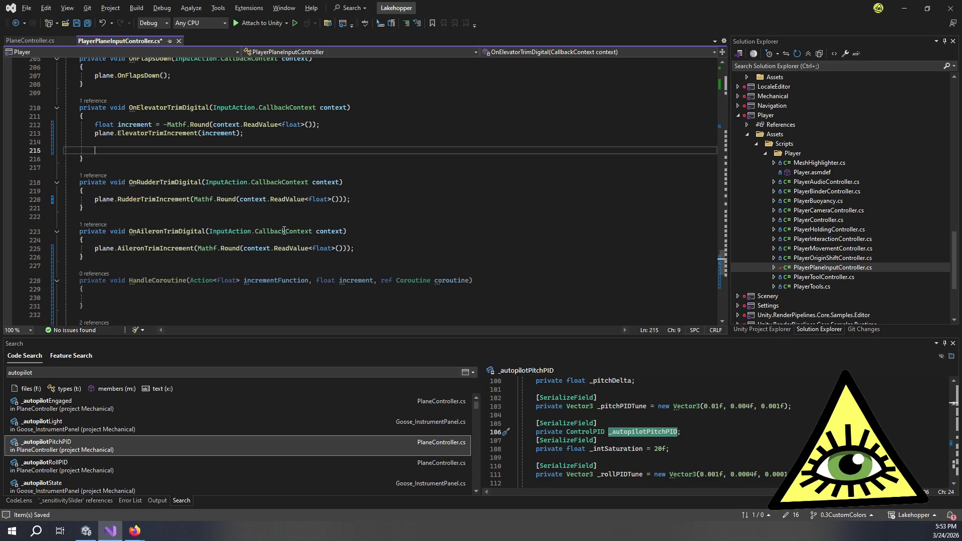
pyautogui.scroll(-7, 201, 200)
pyautogui.click(107, 93)
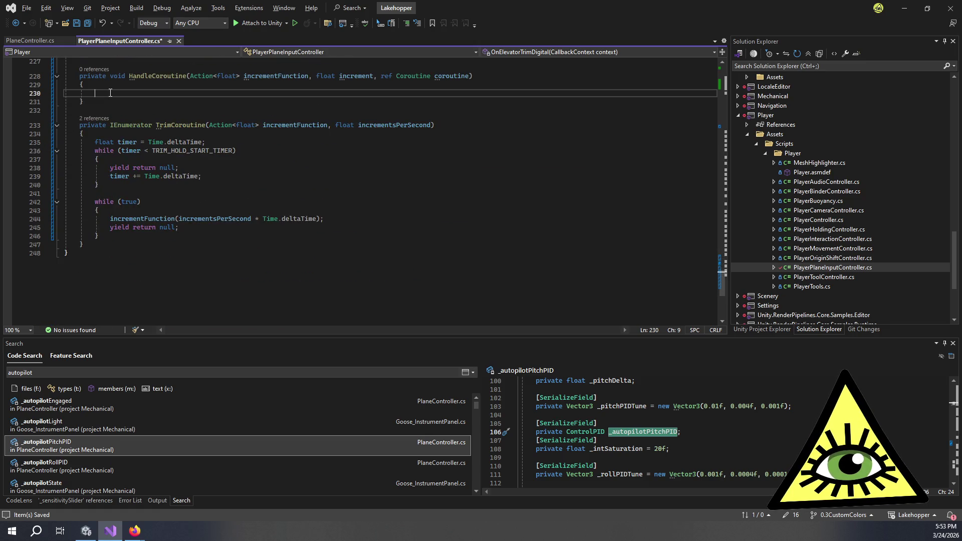
pyautogui.hotkey('ctrl', 'v')
pyautogui.click(140, 94)
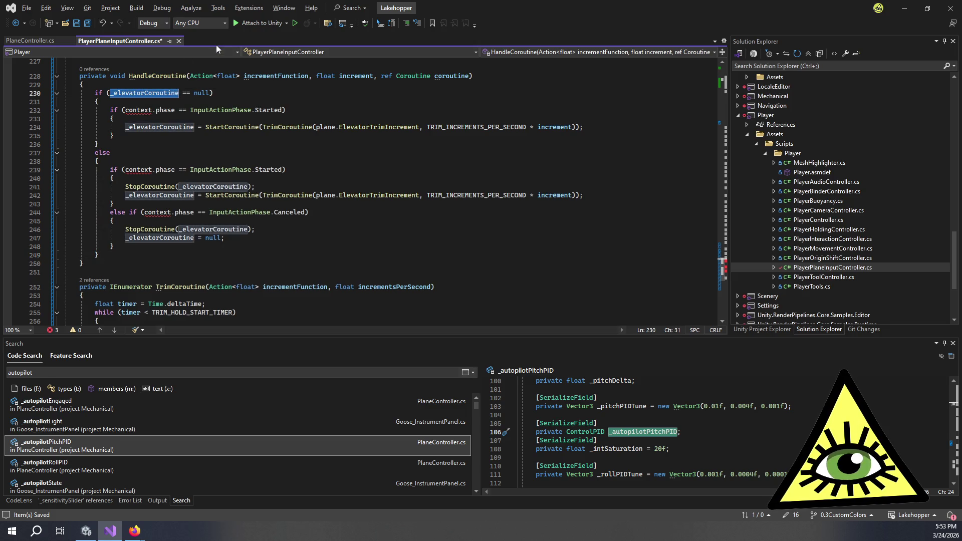
# Replace _elevatorCoroutine with coroutine in the null check and inspect the missing context error
pyautogui.write('coroutine')
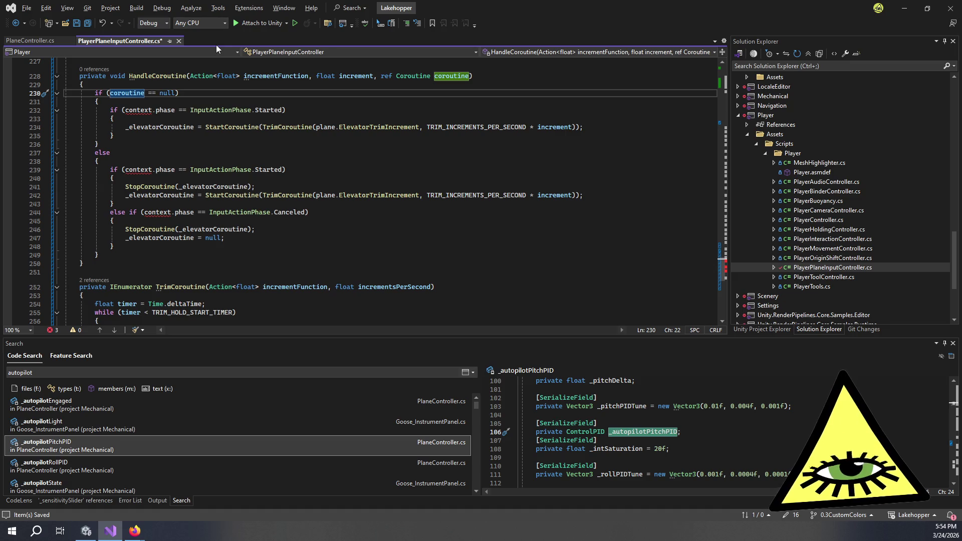
pyautogui.doubleClick(134, 113)
pyautogui.scroll(2, 223, 116)
pyautogui.scroll(-2, 226, 116)
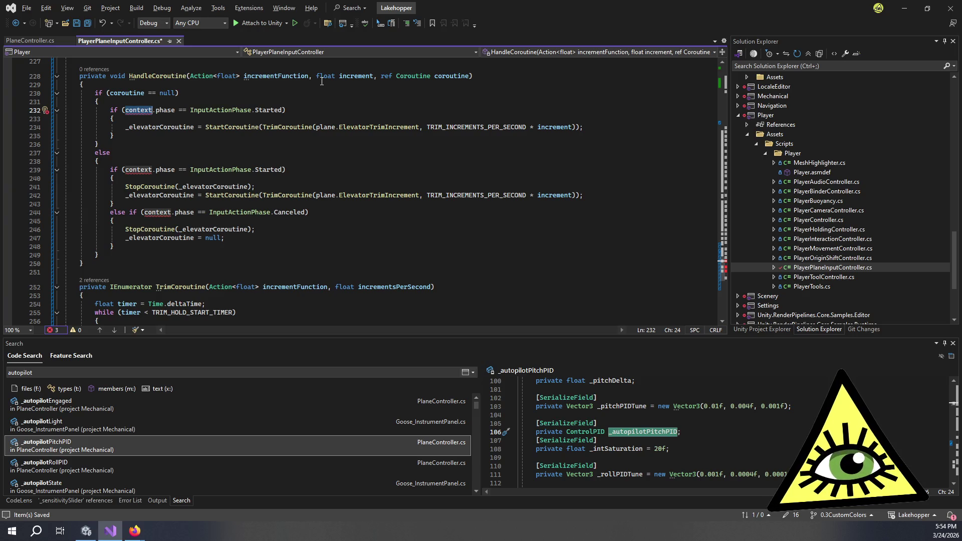
# Try typing a context type name before ref Coroutine, then clear the failed attempts
pyautogui.click(384, 78)
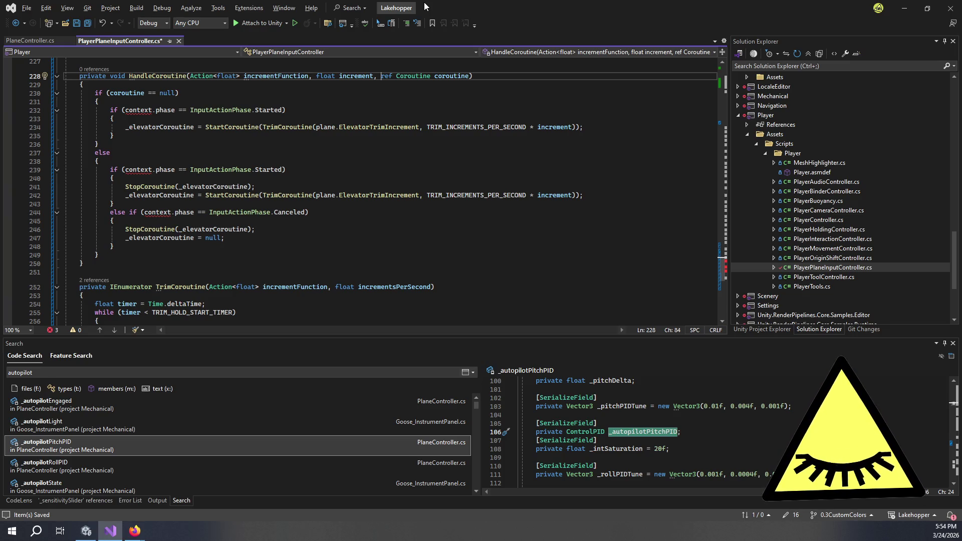
pyautogui.write('Inp')
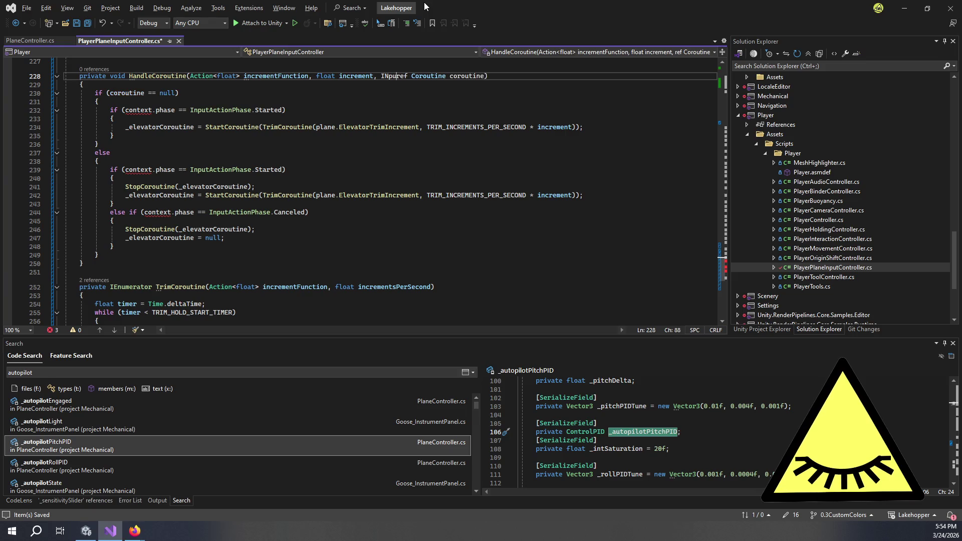
pyautogui.write('utSystem.')
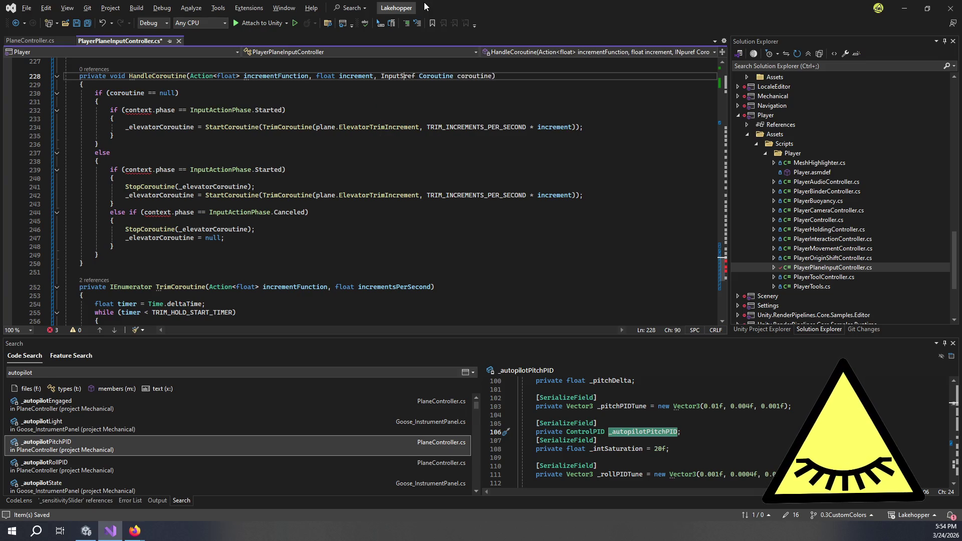
pyautogui.press('Left')
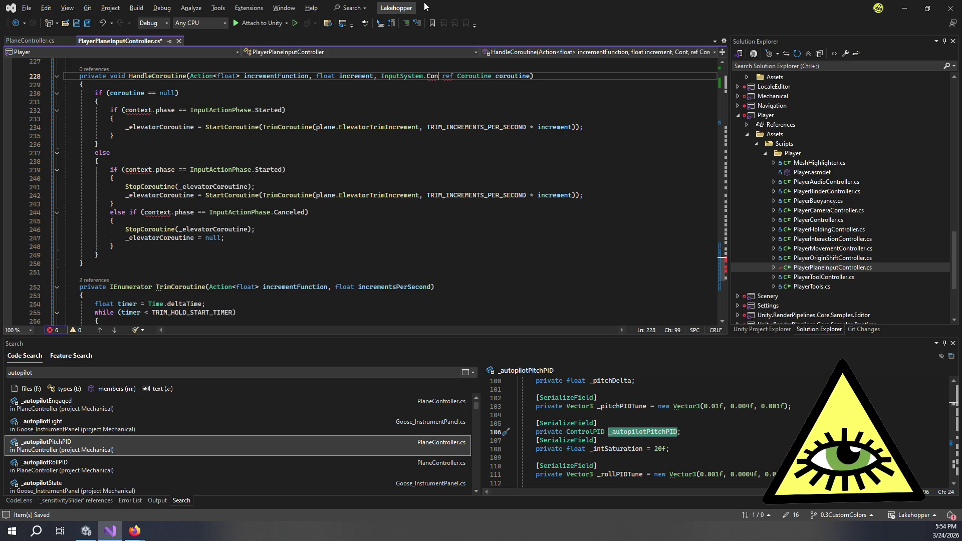
pyautogui.write('Conte')
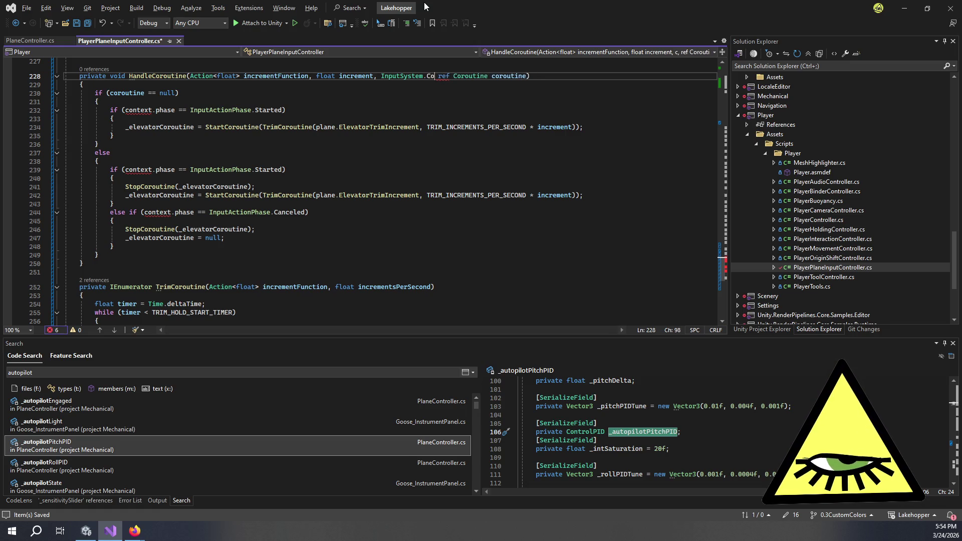
pyautogui.write('xt')
pyautogui.hotkey('ctrl', 'BackSpace')
pyautogui.hotkey('ctrl', 'shift', 'Left')
pyautogui.hotkey('ctrl', 'shift', 'Left')
pyautogui.press('BackSpace')
pyautogui.write('Context')
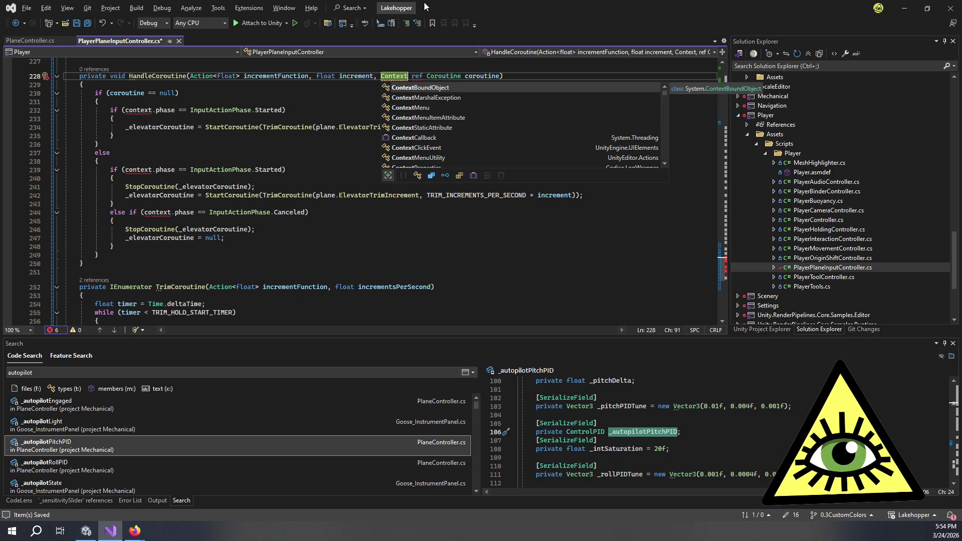
pyautogui.hotkey('ctrl', 'BackSpace')
pyautogui.write('ControlCont')
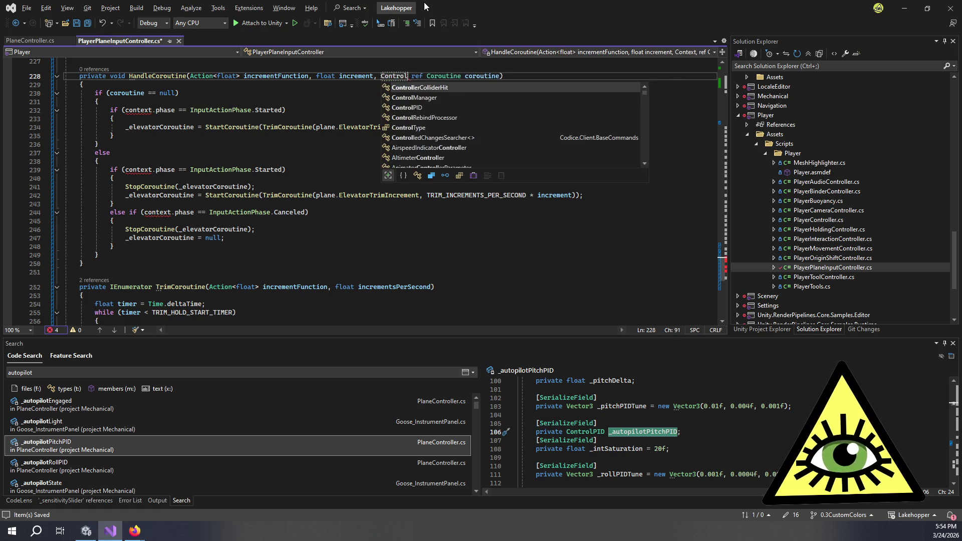
pyautogui.hotkey('ctrl', 'shift', 'Left')
pyautogui.press('BackSpace')
pyautogui.scroll(15, 416, 156)
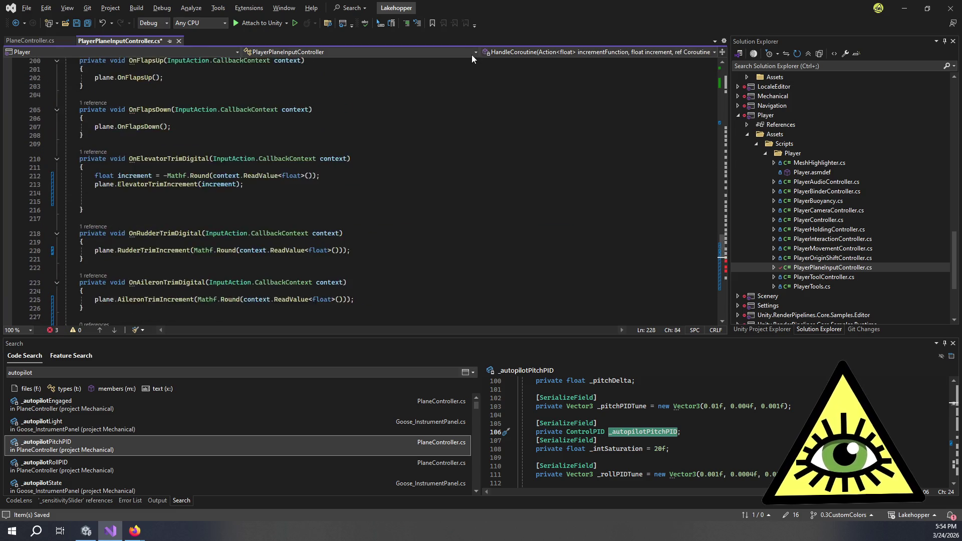
pyautogui.scroll(-4, 360, 185)
# Add an 'InputAction.CallbackContext context' parameter to HandleCoroutine, copied from line 210
pyautogui.moveTo(316, 210); pyautogui.dragTo(214, 210)
pyautogui.scroll(-9, 334, 201)
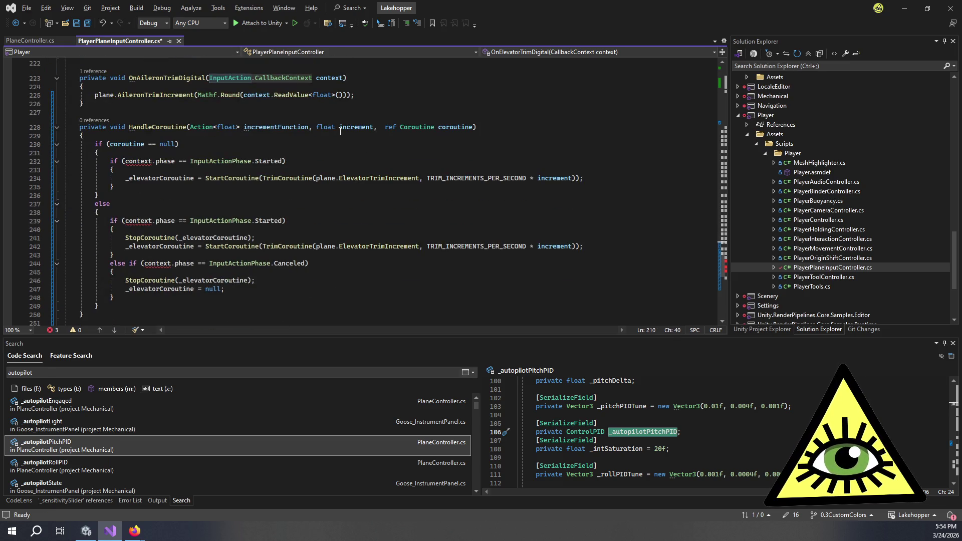
pyautogui.click(381, 127)
pyautogui.hotkey('ctrl', 'v')
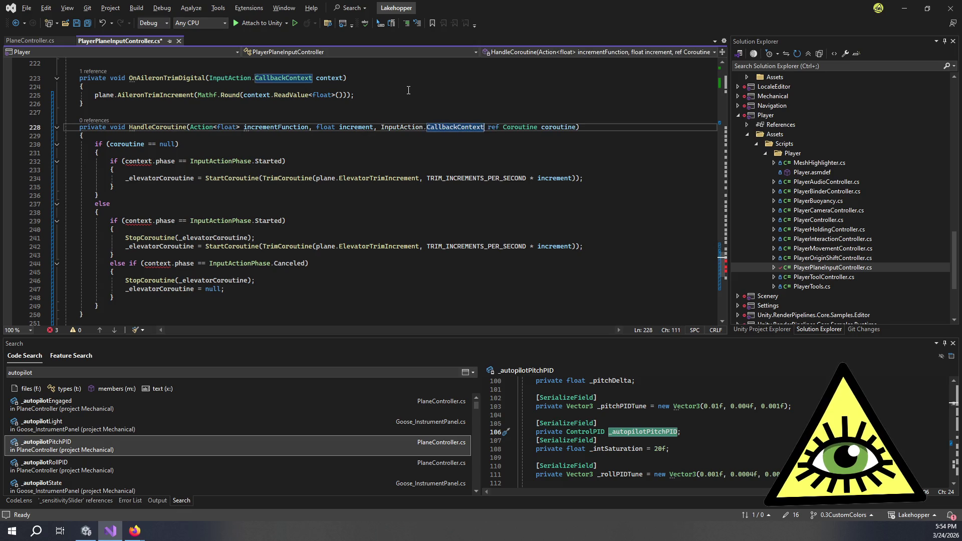
pyautogui.write('context,')
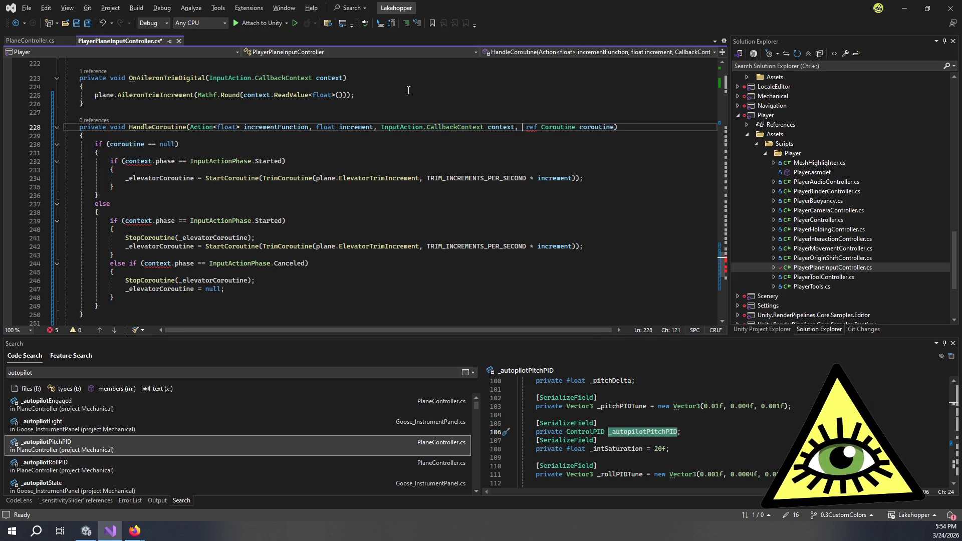
pyautogui.click(440, 158)
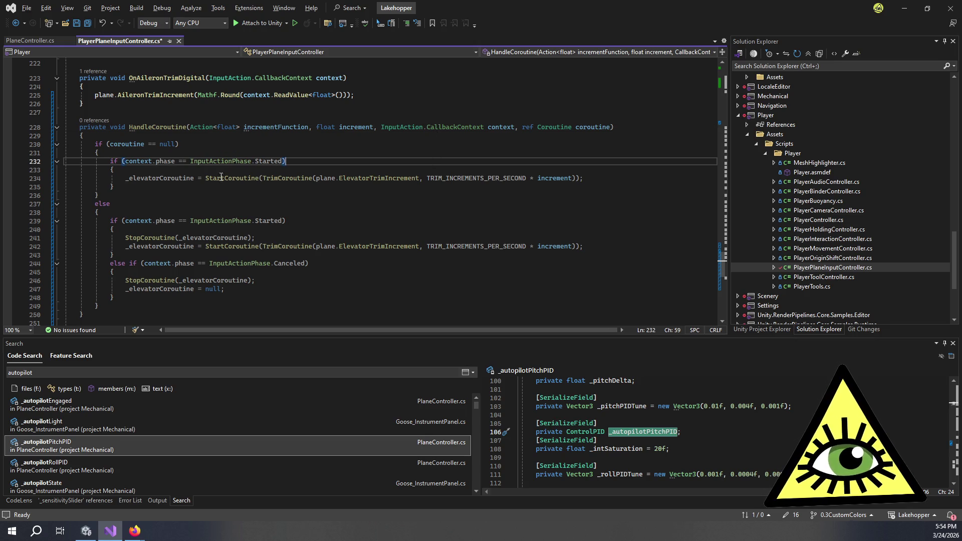
# Use the coroutine parameter on line 234, and use incrementFunction instead of ElevatorTrimIncrement on lines 234 and 242
pyautogui.doubleClick(146, 176)
pyautogui.doubleClick(119, 145)
pyautogui.hotkey('ctrl', 'c')
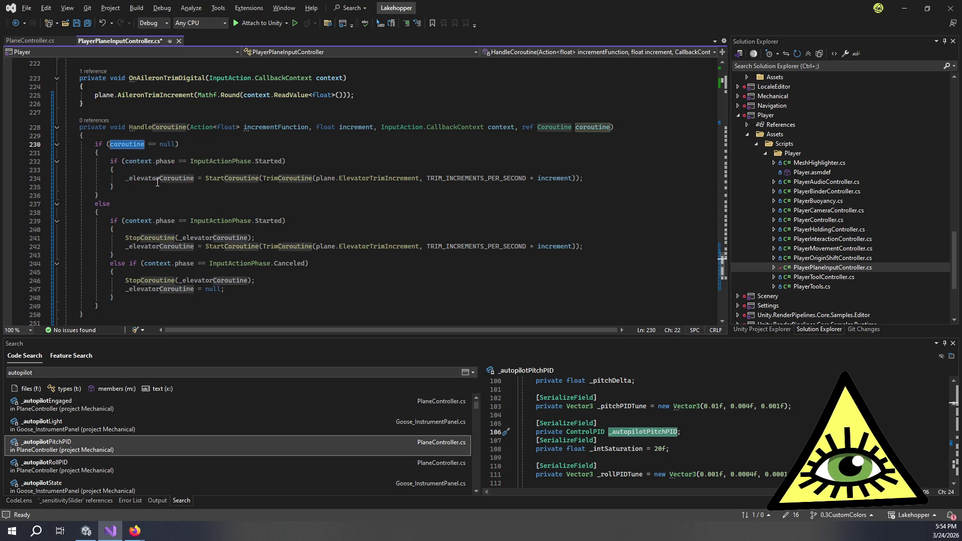
pyautogui.doubleClick(155, 179)
pyautogui.hotkey('ctrl', 'v')
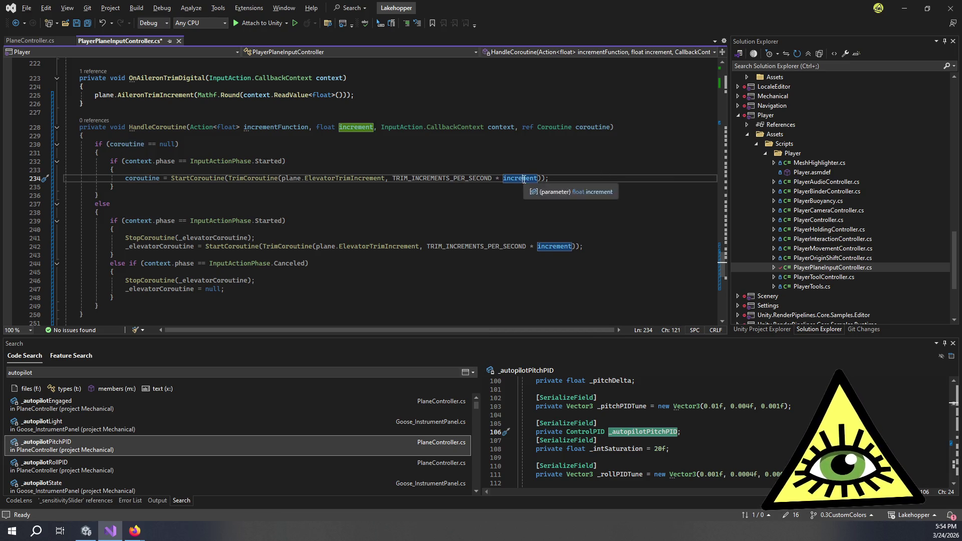
pyautogui.click(419, 137)
pyautogui.doubleClick(345, 178)
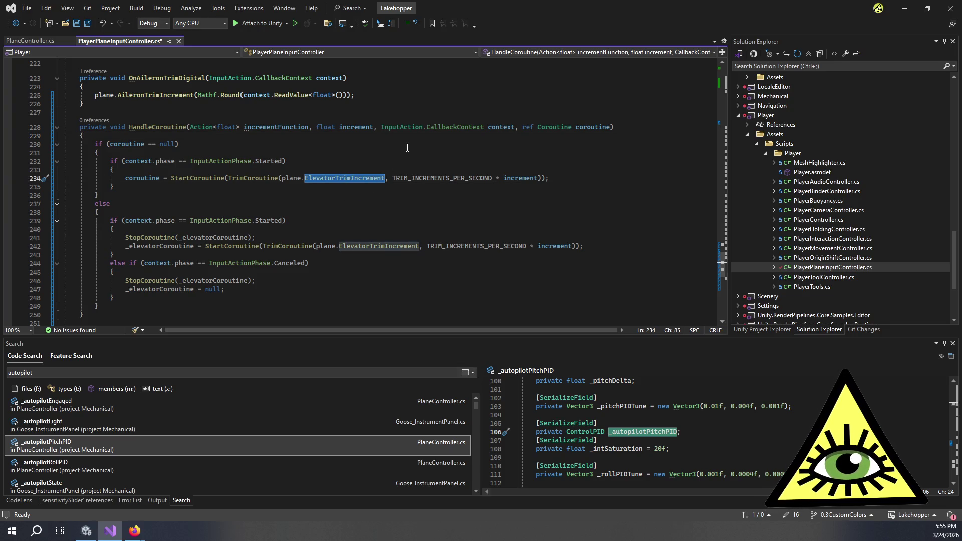
pyautogui.press('BackSpace')
pyautogui.press('BackSpace')
pyautogui.press('BackSpace')
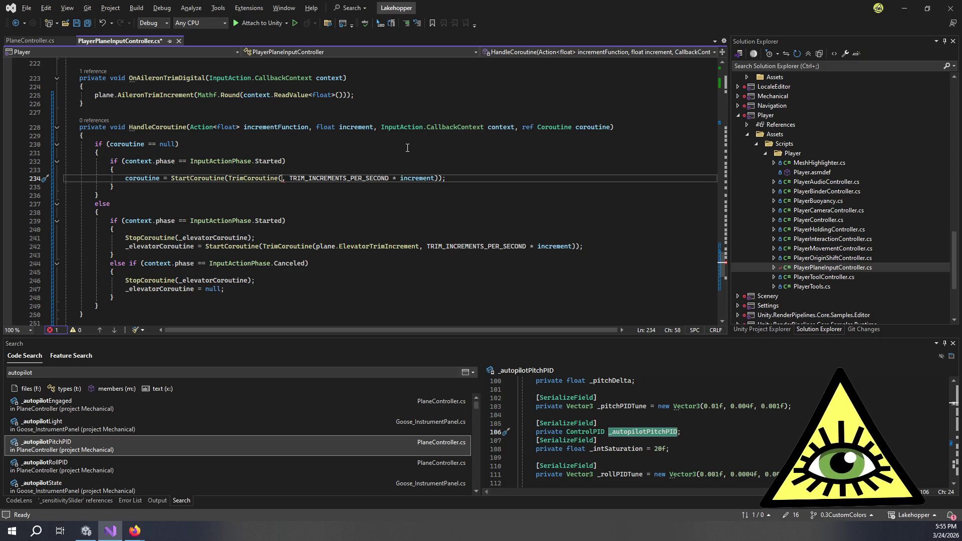
pyautogui.write('increment')
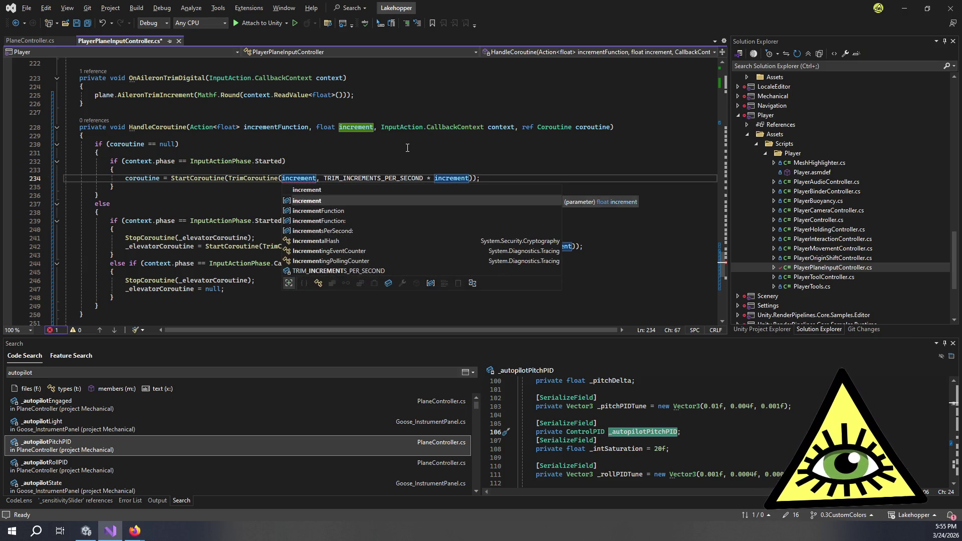
pyautogui.press('Tab')
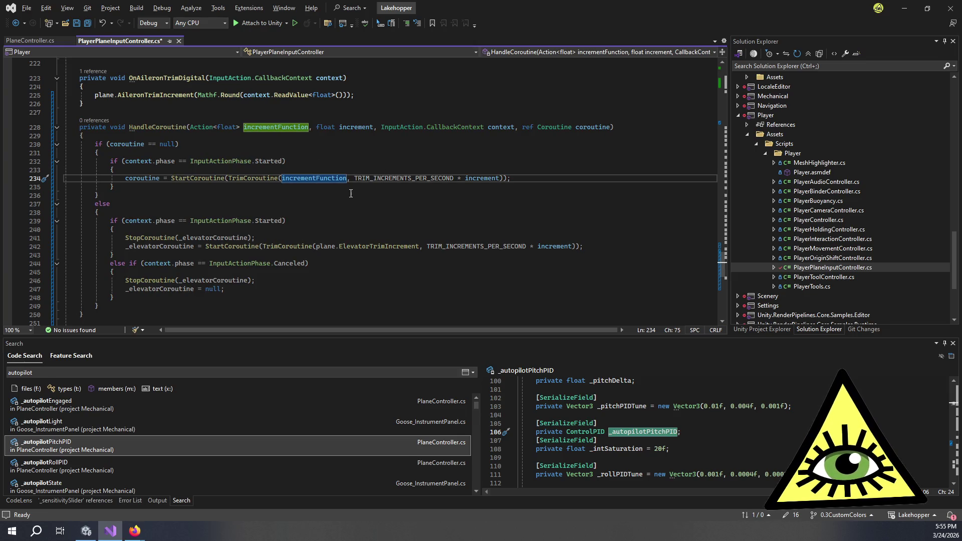
pyautogui.moveTo(419, 246); pyautogui.dragTo(318, 251)
pyautogui.hotkey('ctrl', 'v')
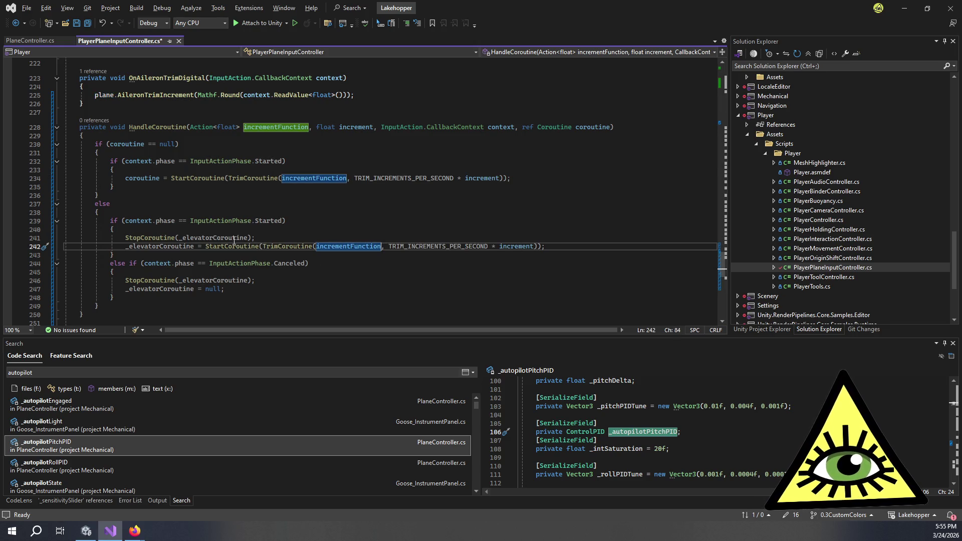
# Replace the remaining _elevatorCoroutine references on lines 241–247 with coroutine
pyautogui.doubleClick(143, 178)
pyautogui.hotkey('ctrl', 'c')
pyautogui.doubleClick(168, 246)
pyautogui.hotkey('ctrl', 'v')
pyautogui.doubleClick(204, 238)
pyautogui.hotkey('ctrl', 'v')
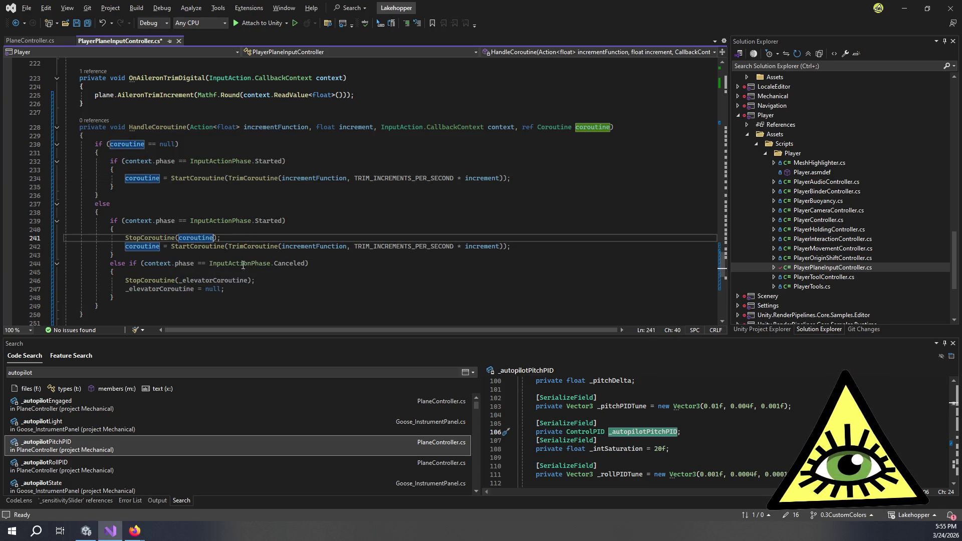
pyautogui.doubleClick(201, 280)
pyautogui.hotkey('ctrl', 'v')
pyautogui.click(171, 290)
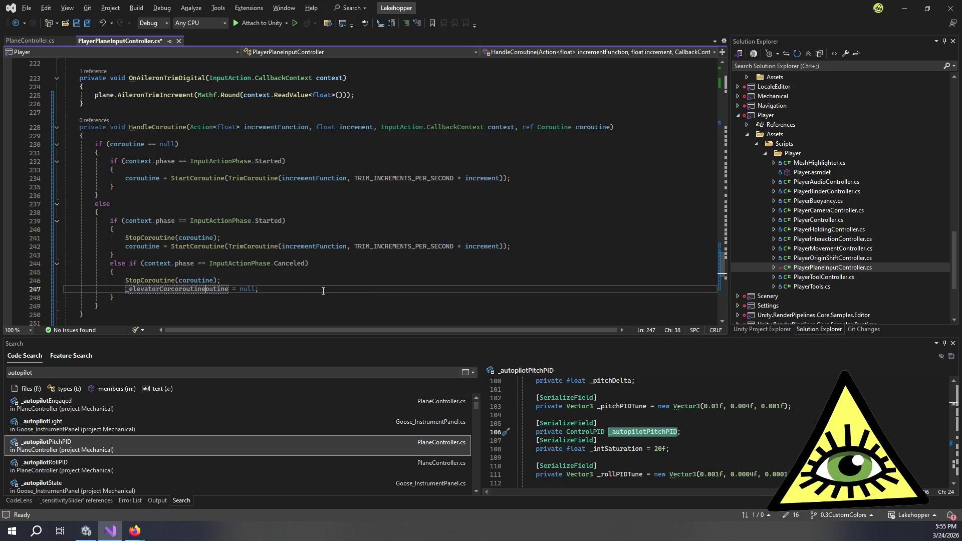
pyautogui.hotkey('ctrl', 'v')
pyautogui.doubleClick(150, 290)
pyautogui.hotkey('ctrl', 'v')
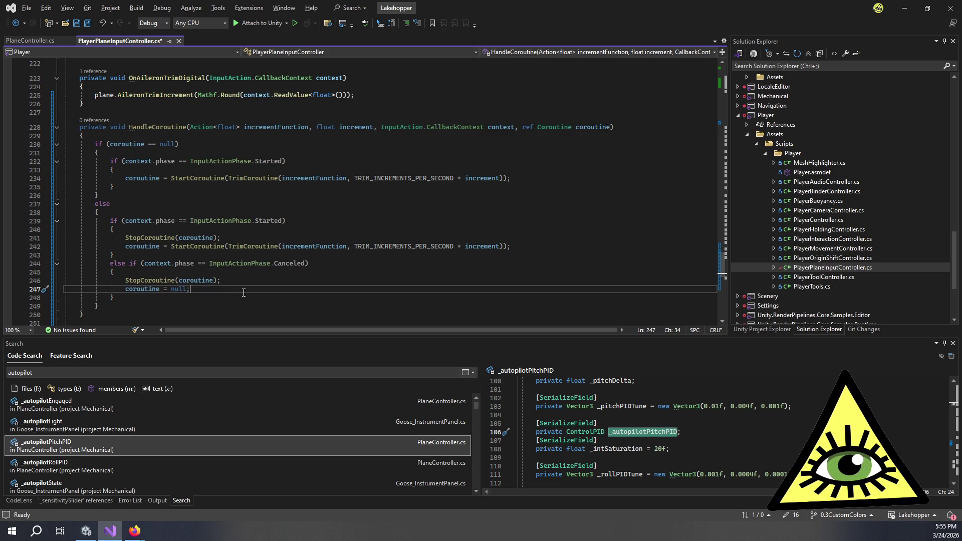
pyautogui.scroll(-2, 244, 292)
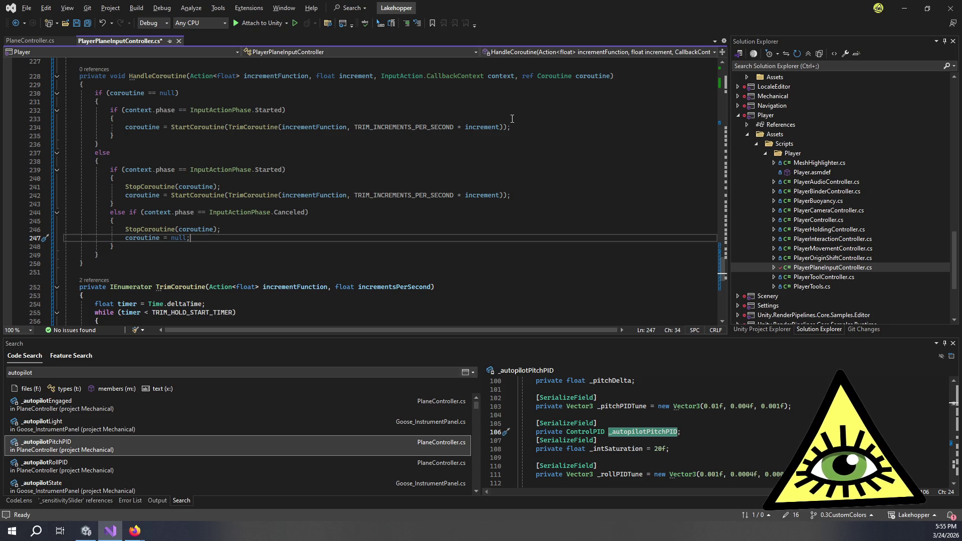
pyautogui.scroll(1, 506, 188)
# Add HandleCoroutine(plane.ElevatorTrimIncrement, increment, context, ref _elevatorCoroutine); on line 215 and save
pyautogui.scroll(8, 280, 200)
pyautogui.click(146, 202)
pyautogui.scroll(-4, 201, 176)
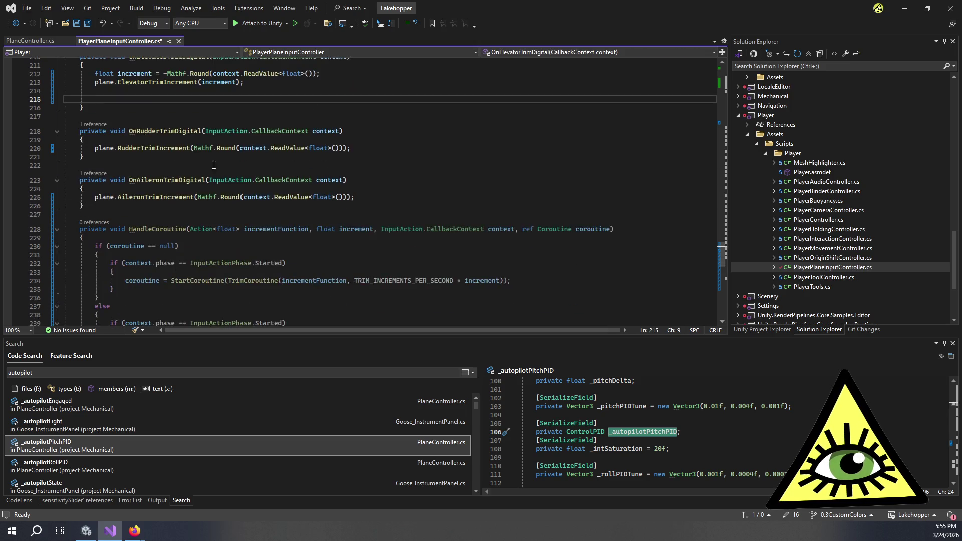
pyautogui.scroll(3, 248, 150)
pyautogui.write('Ha')
pyautogui.press('Down')
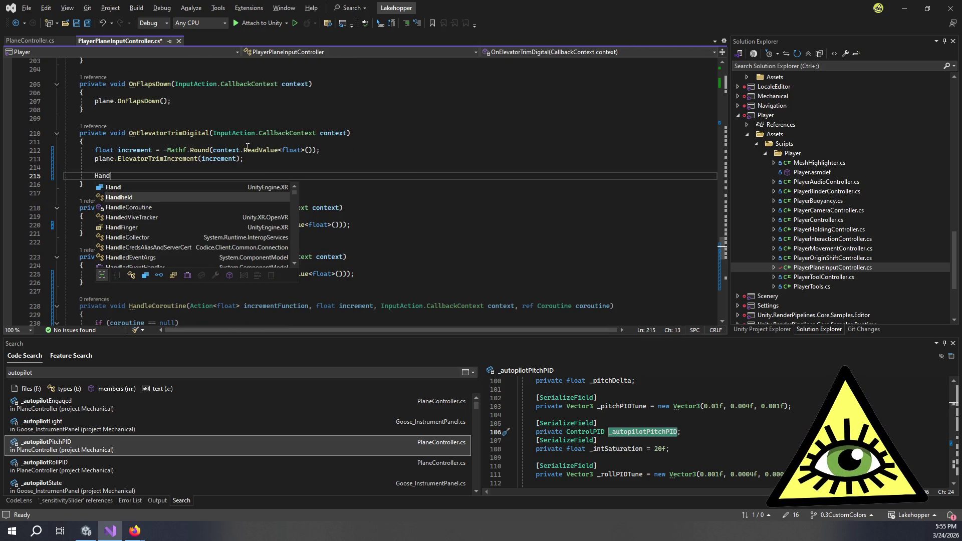
pyautogui.press('Tab')
pyautogui.write('(')
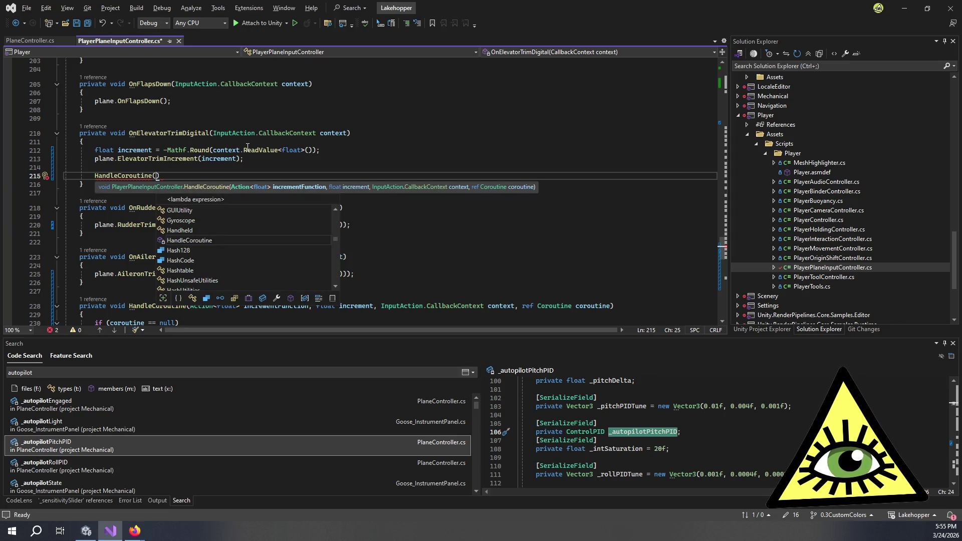
pyautogui.write('plane.Ele')
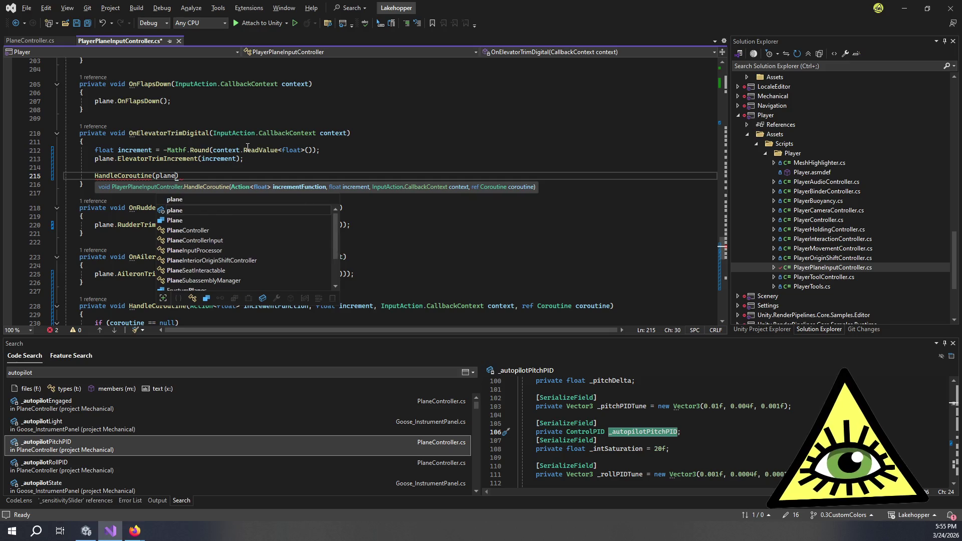
pyautogui.press('Down')
pyautogui.press('Tab')
pyautogui.write(', ')
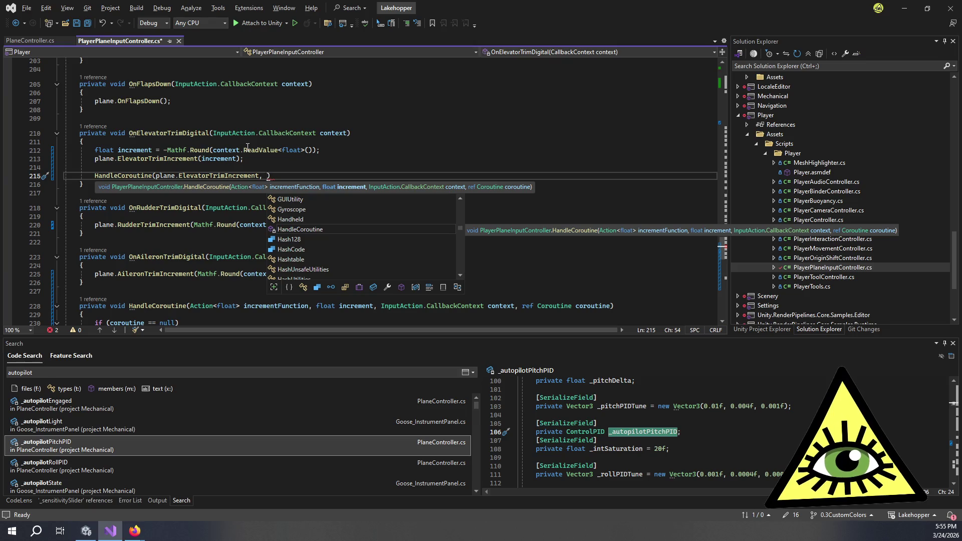
pyautogui.write('increment')
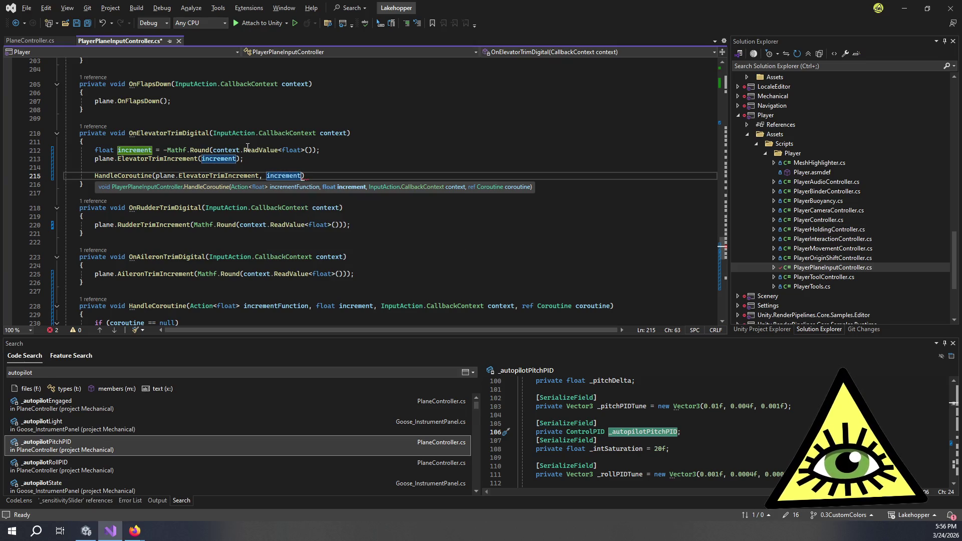
pyautogui.write(', ')
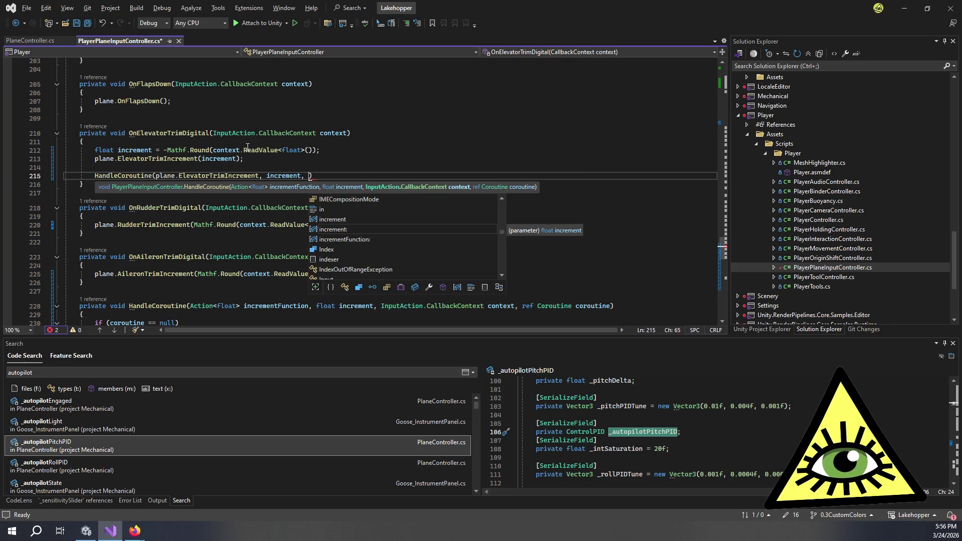
pyautogui.write('context, ')
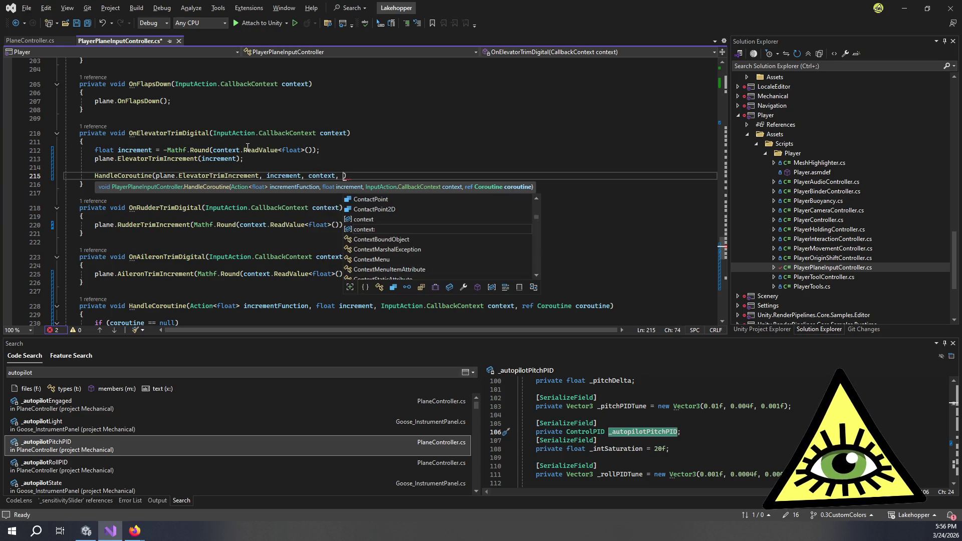
pyautogui.write('_elevatorCoroutine)')
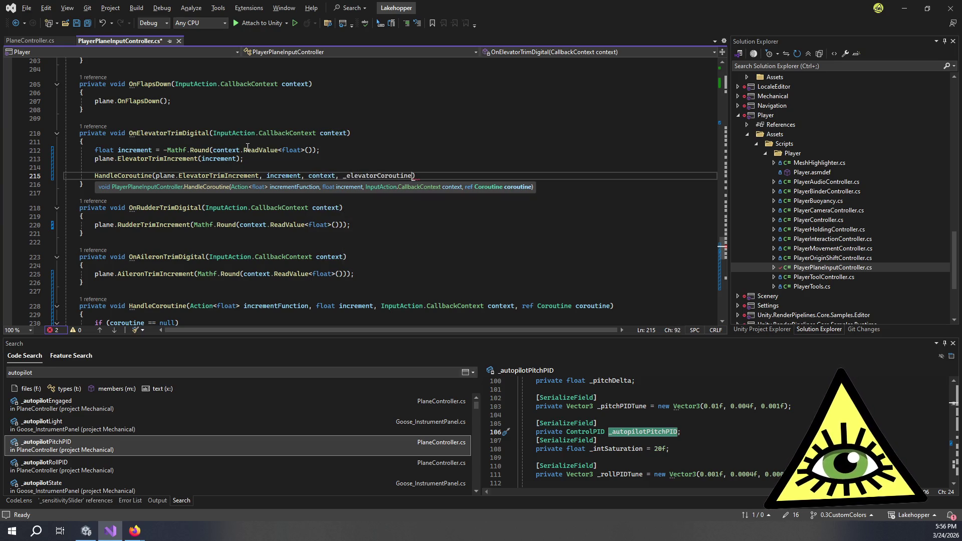
pyautogui.write(';')
pyautogui.hotkey('ctrl', 'Left')
pyautogui.hotkey('ctrl', 'Left')
pyautogui.write('ref')
pyautogui.press('End')
pyautogui.hotkey('ctrl', 's')
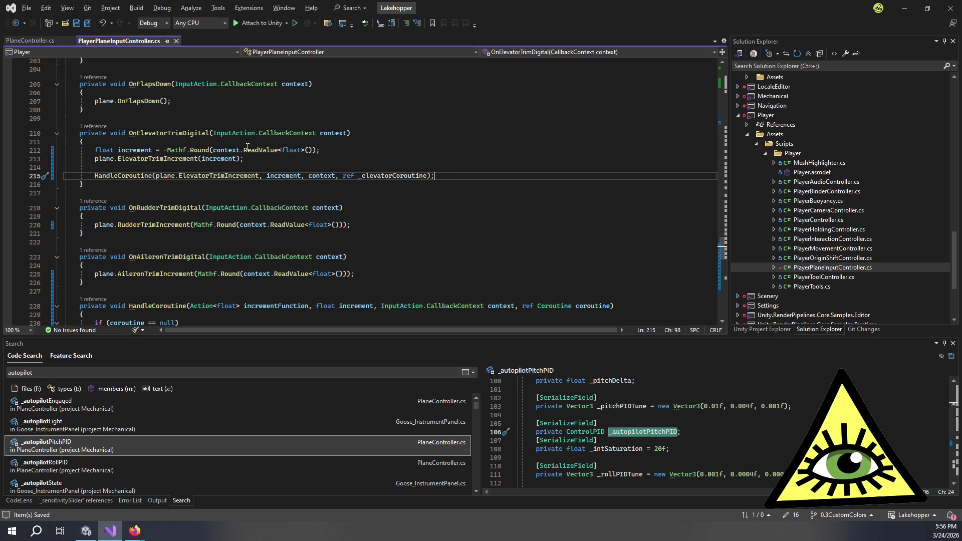
# Review HandleCoroutine and TrimCoroutine's Quick Info, then go back to the Unity editor
pyautogui.scroll(-5, 247, 148)
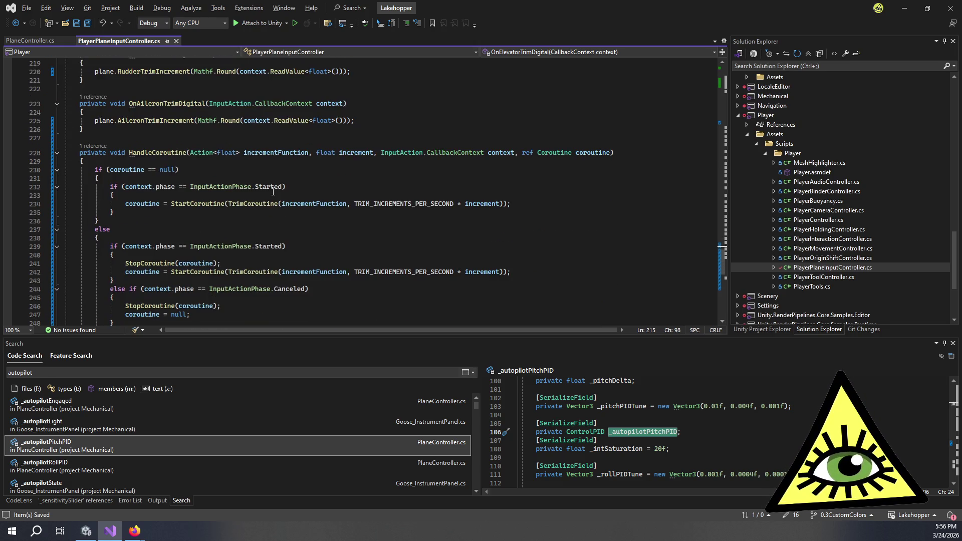
pyautogui.scroll(-5, 273, 192)
pyautogui.scroll(3, 273, 192)
pyautogui.moveTo(276, 194)
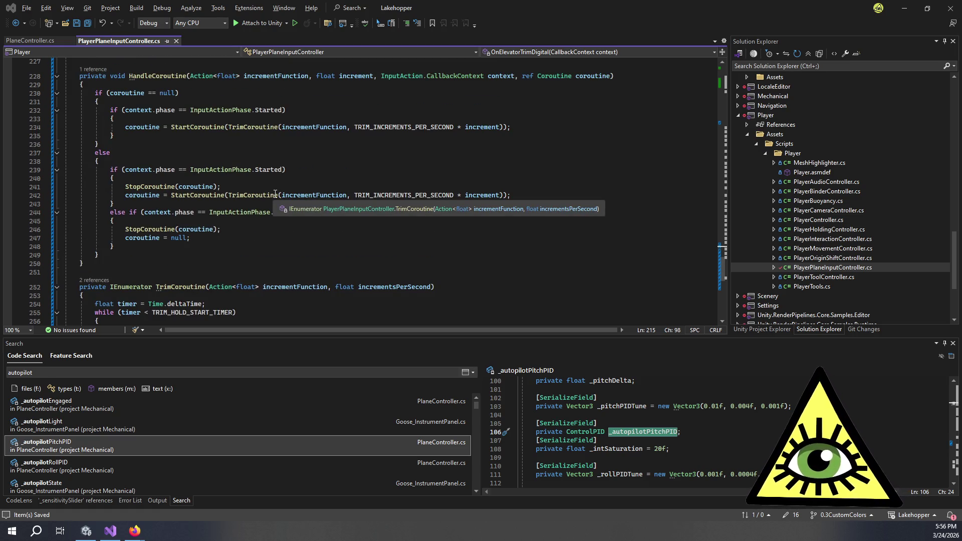
pyautogui.hotkey('alt', 'Tab')
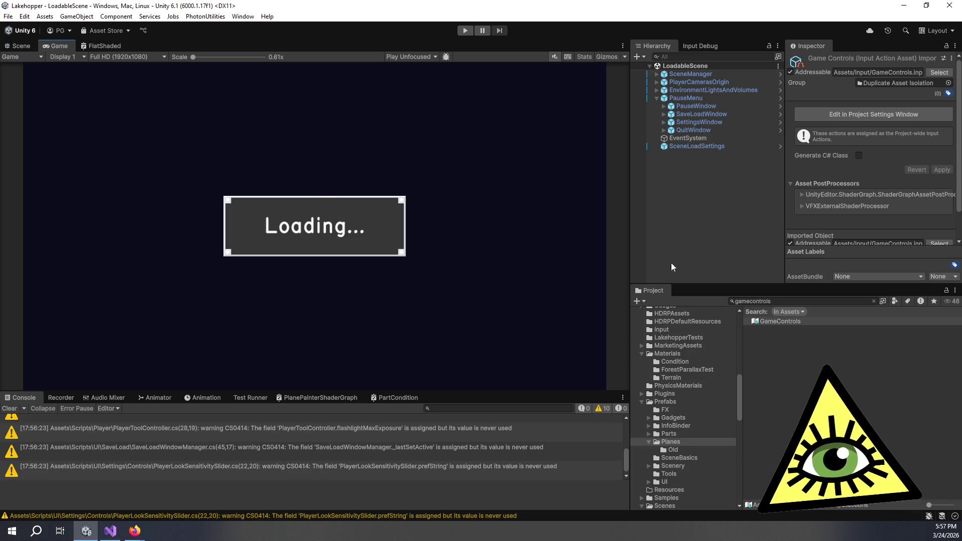
# Clear the Console warnings, play the game, and zoom onto the cockpit trim gauges before stopping
pyautogui.click(736, 241)
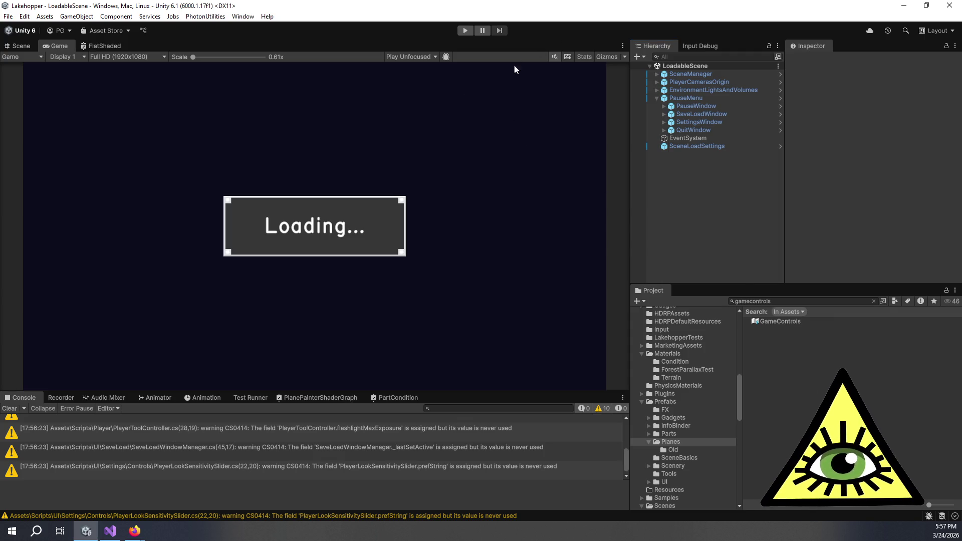
pyautogui.click(10, 409)
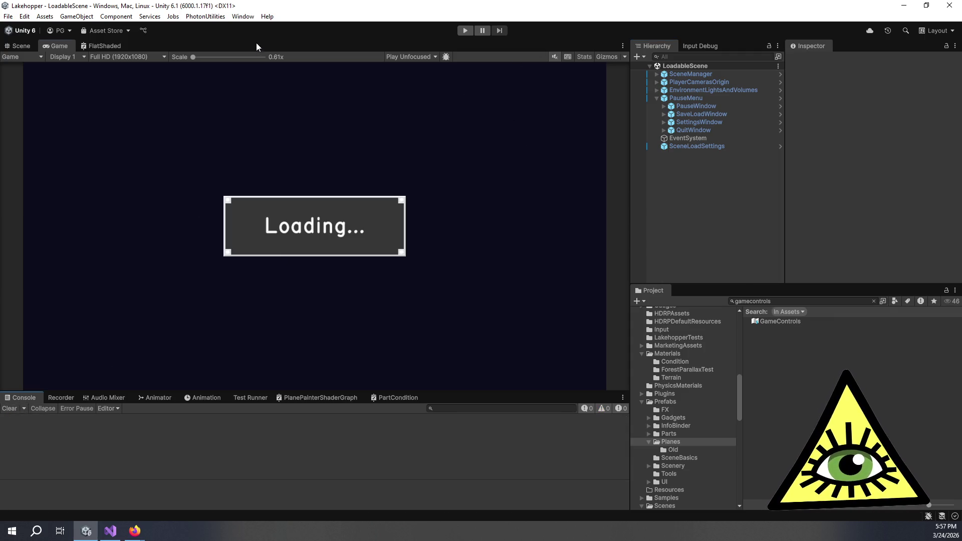
pyautogui.click(466, 31)
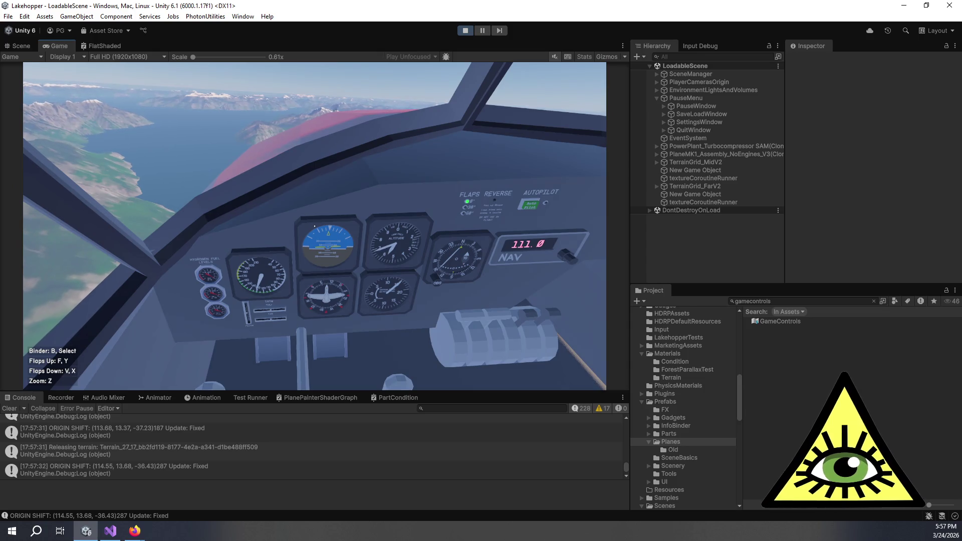
pyautogui.press('z')
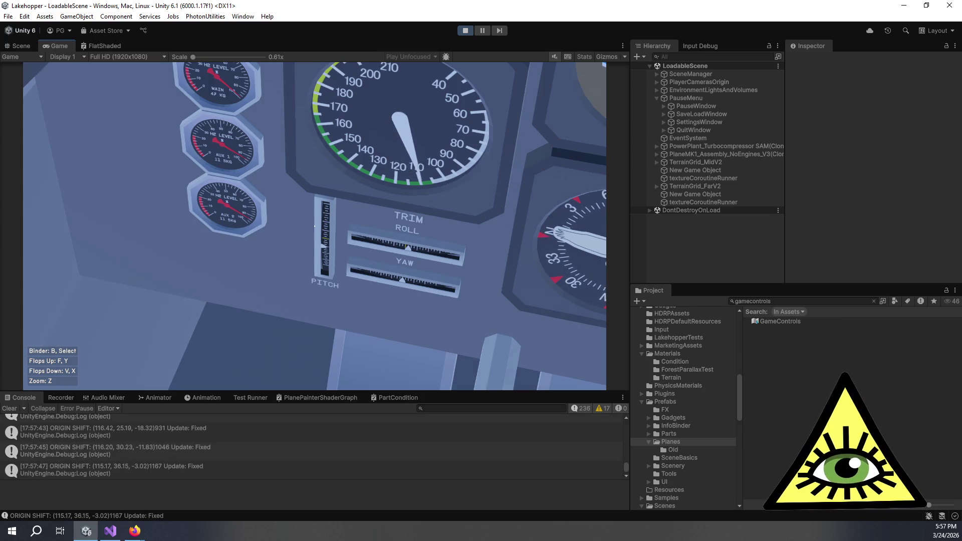
pyautogui.press('z')
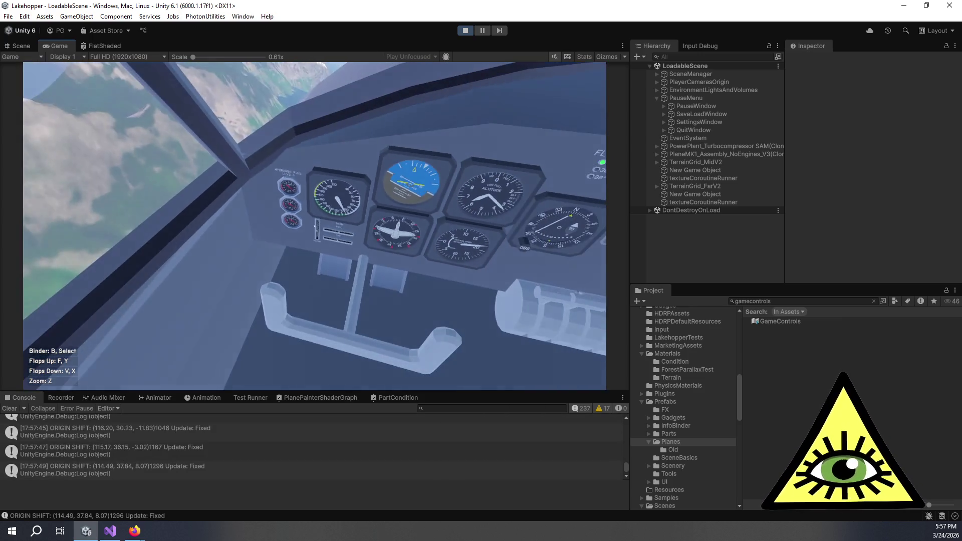
pyautogui.hotkey('ctrl', 'p')
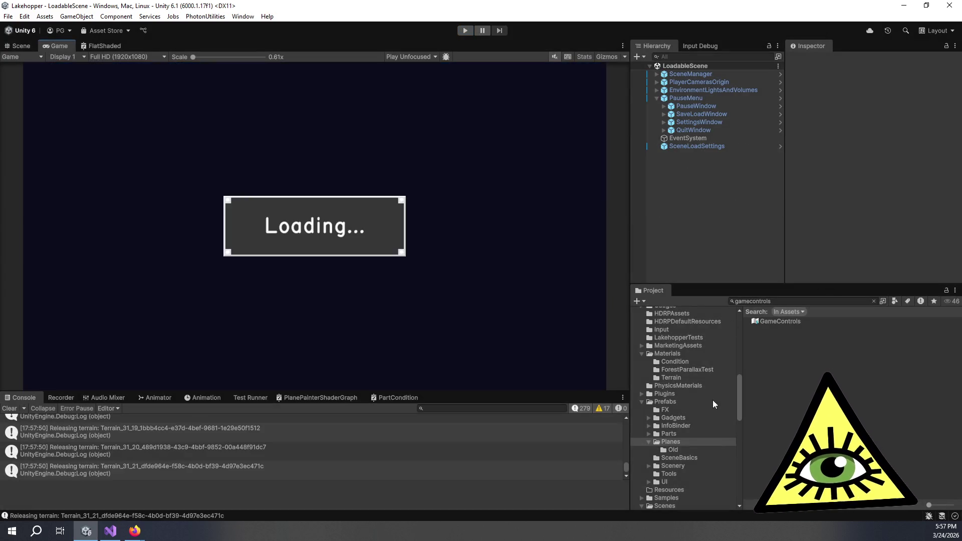
# Open the PlaneContainer_Goose_V3 prefab to inspect it, then return to LoadableScene
pyautogui.click(874, 301)
pyautogui.doubleClick(829, 369)
pyautogui.scroll(-15, 835, 180)
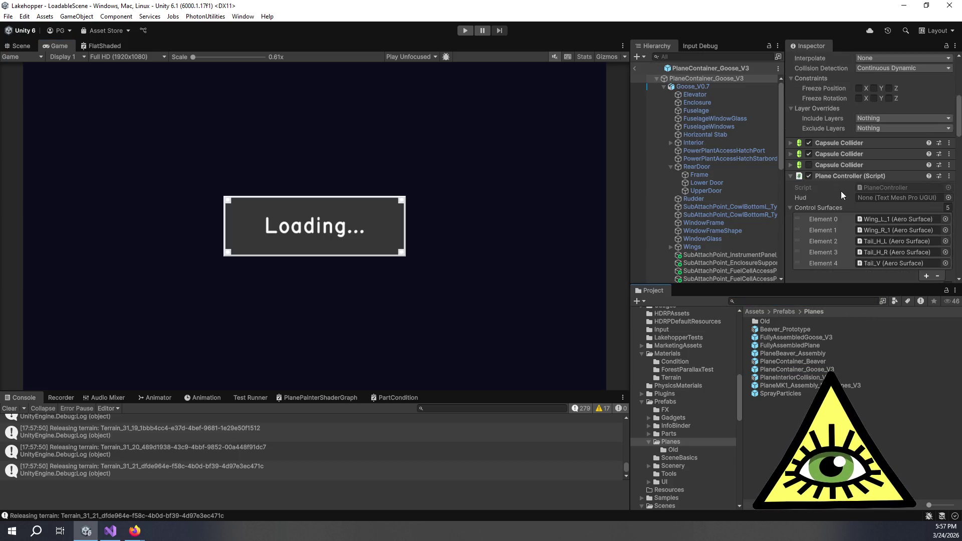
pyautogui.scroll(-5, 838, 188)
pyautogui.scroll(4, 826, 173)
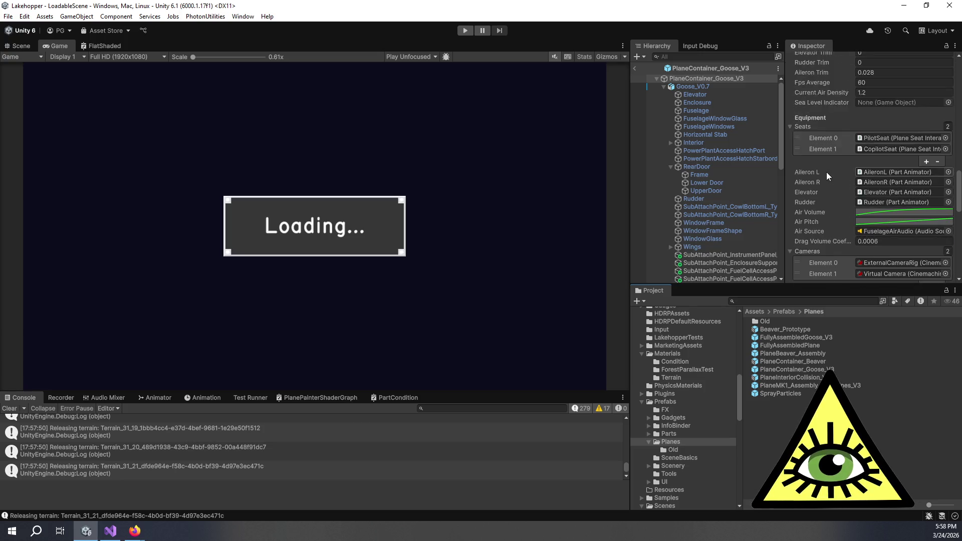
pyautogui.scroll(-10, 826, 170)
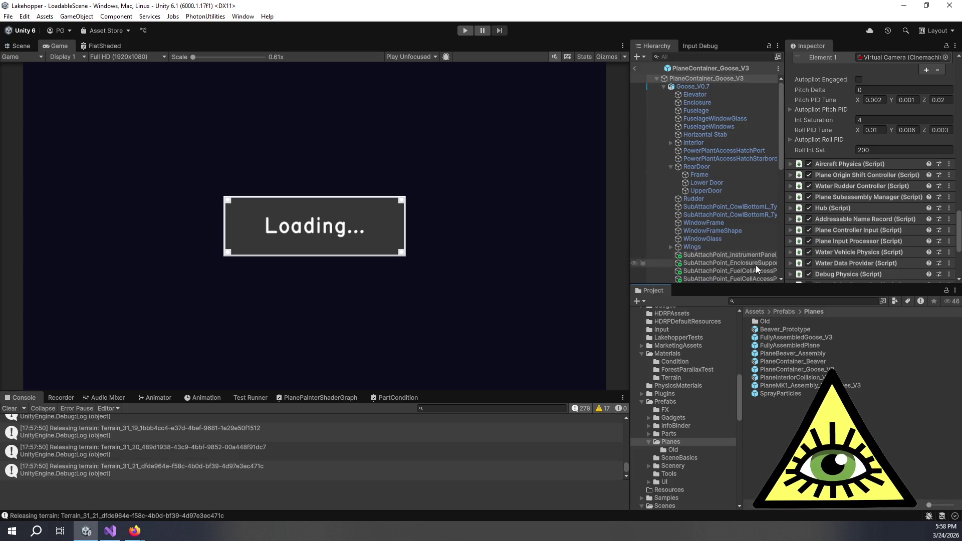
pyautogui.click(633, 69)
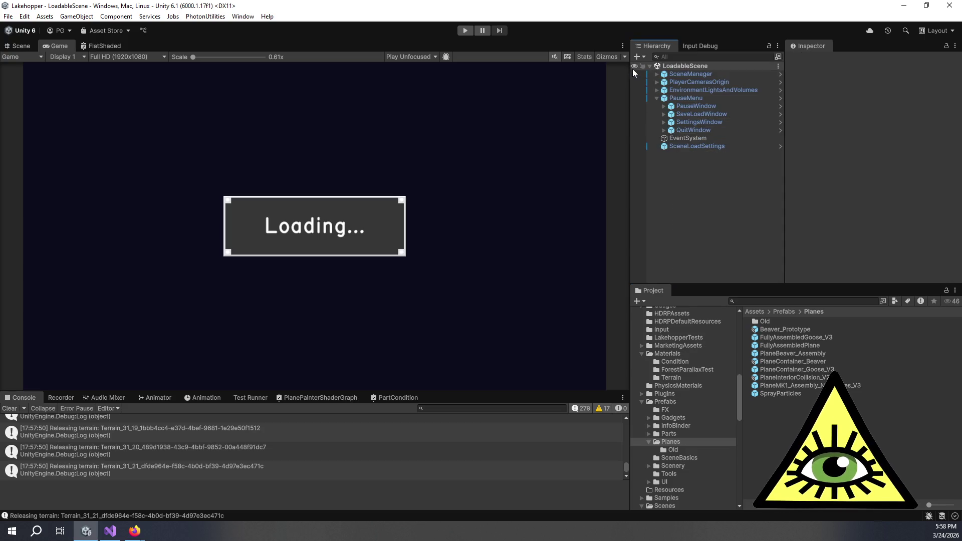
# Select PlayerCamerasOrigin > Player and begin editing its trim increment of 10
pyautogui.click(654, 90)
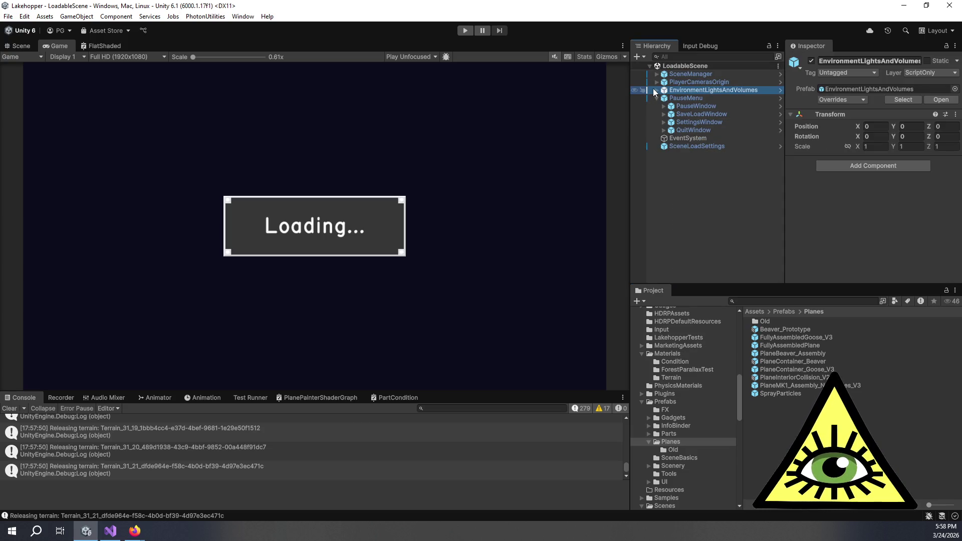
pyautogui.click(657, 82)
pyautogui.click(672, 90)
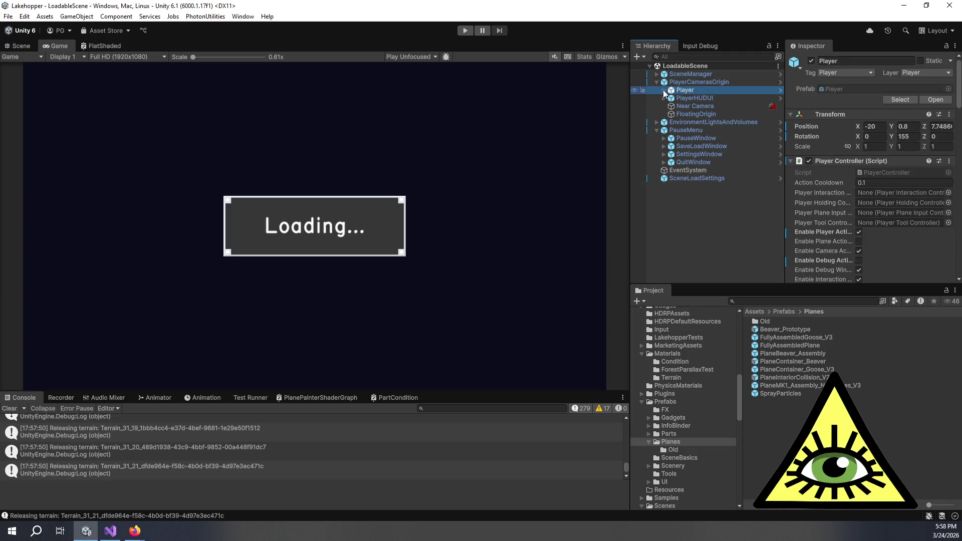
pyautogui.click(664, 91)
pyautogui.scroll(-5, 847, 191)
pyautogui.scroll(-10, 847, 191)
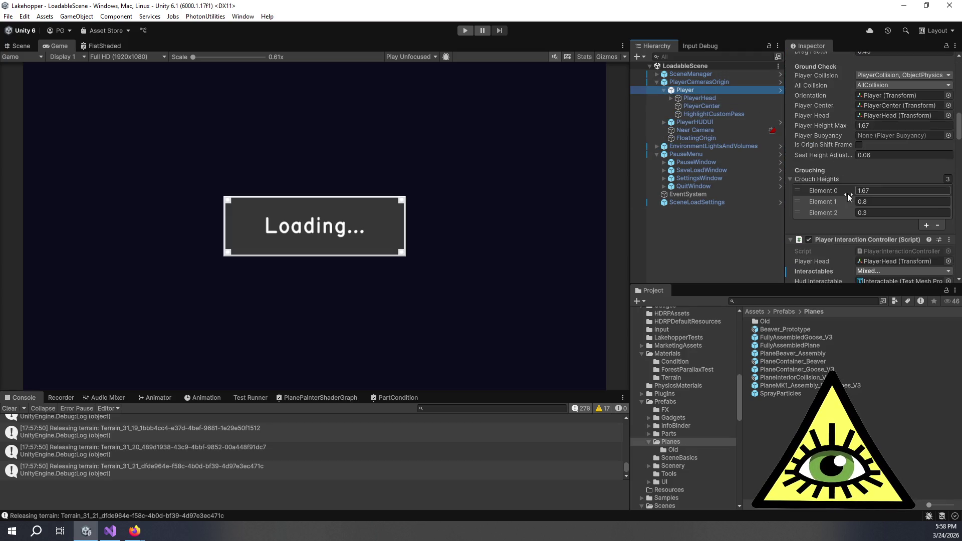
pyautogui.scroll(-10, 840, 199)
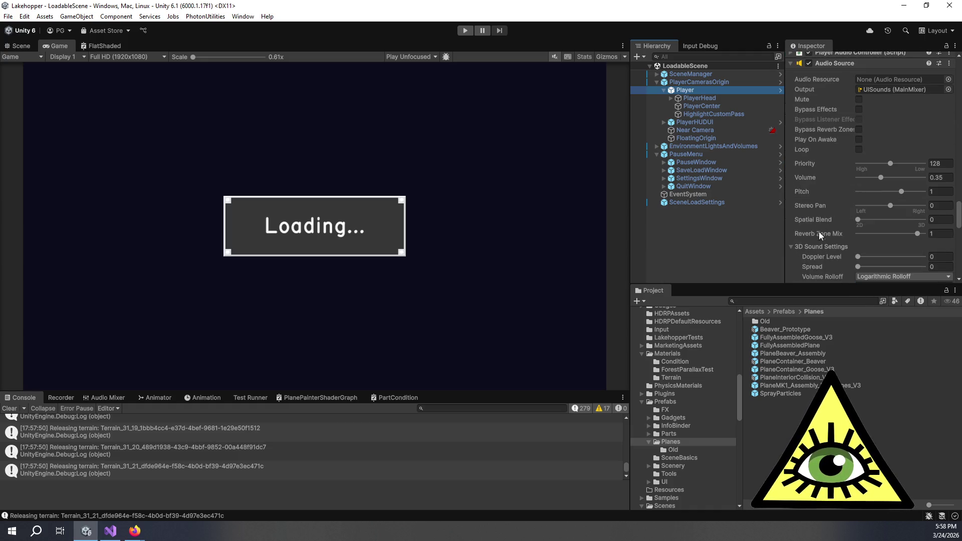
pyautogui.scroll(-8, 819, 232)
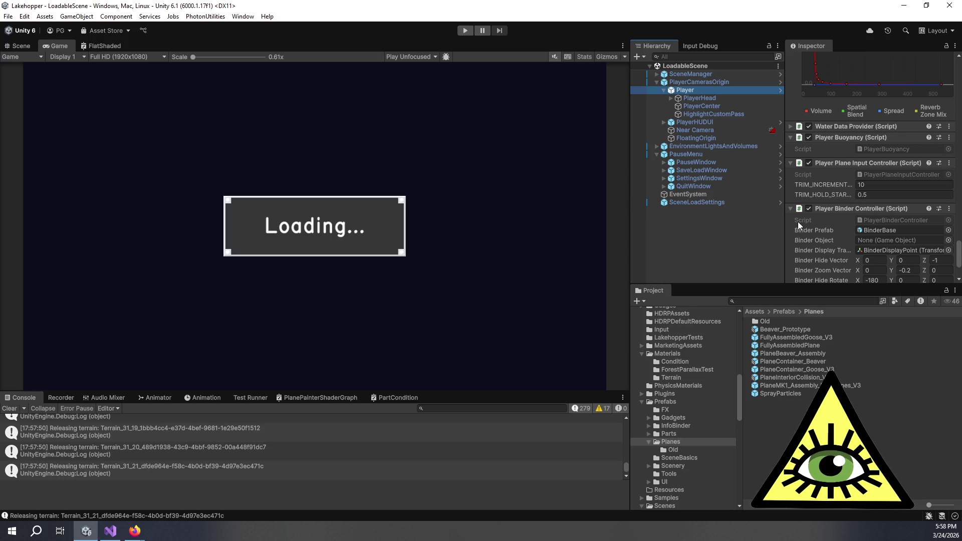
pyautogui.click(873, 186)
# Set TRIM_INCREMENTS_PER_SECOND to 20 and apply it to the Player prefab
pyautogui.write('20')
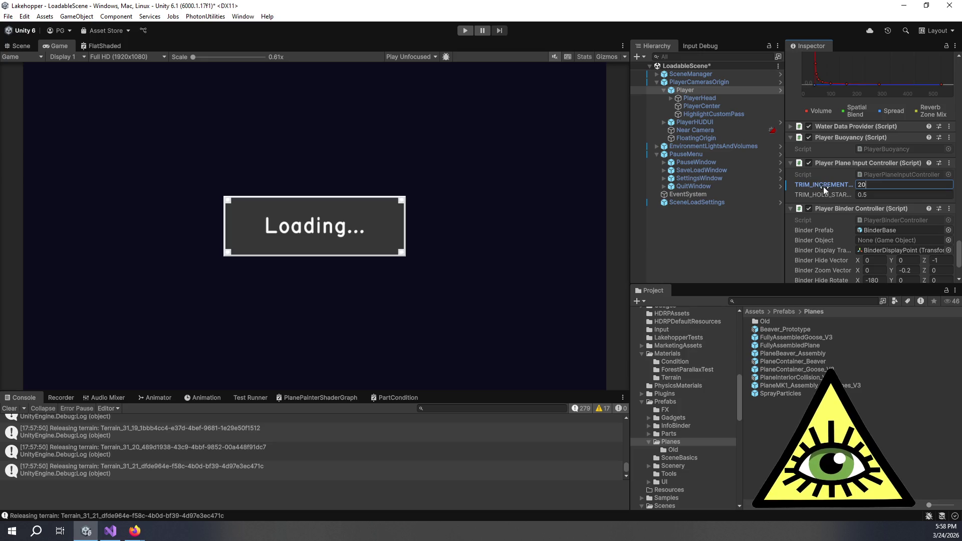
pyautogui.rightClick(823, 186)
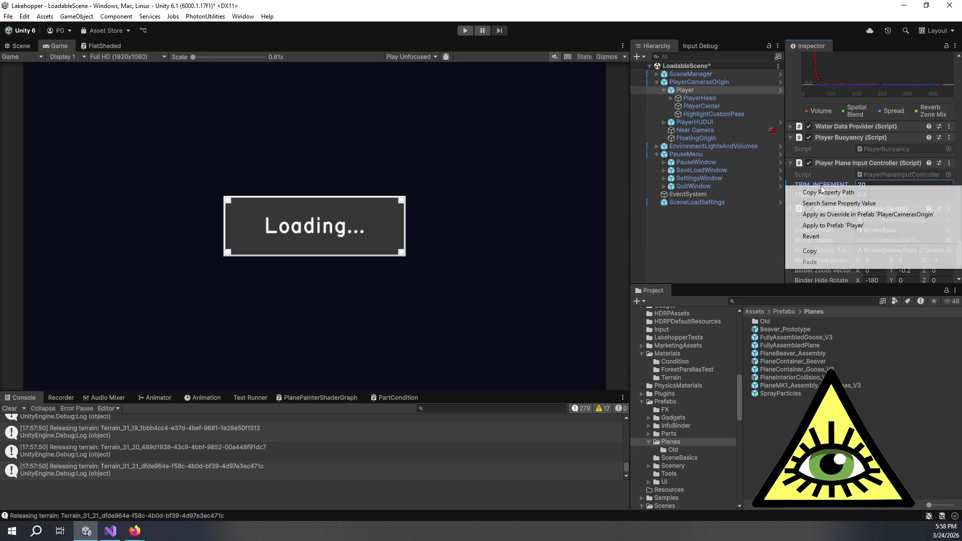
pyautogui.click(841, 227)
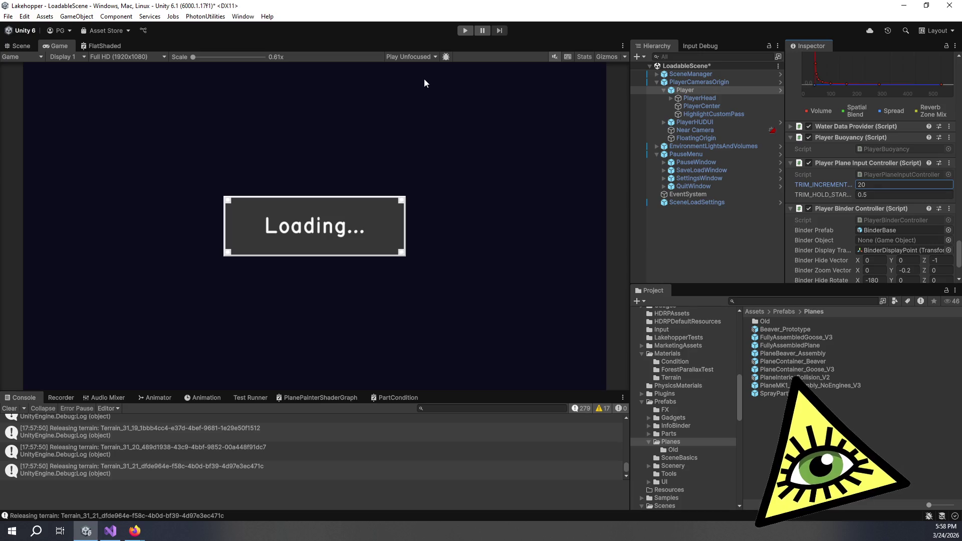
# Set TRIM_HOLD_START_TIMER to 0.35, apply it to the Player prefab, and save the scene
pyautogui.click(872, 194)
pyautogui.write('0.35')
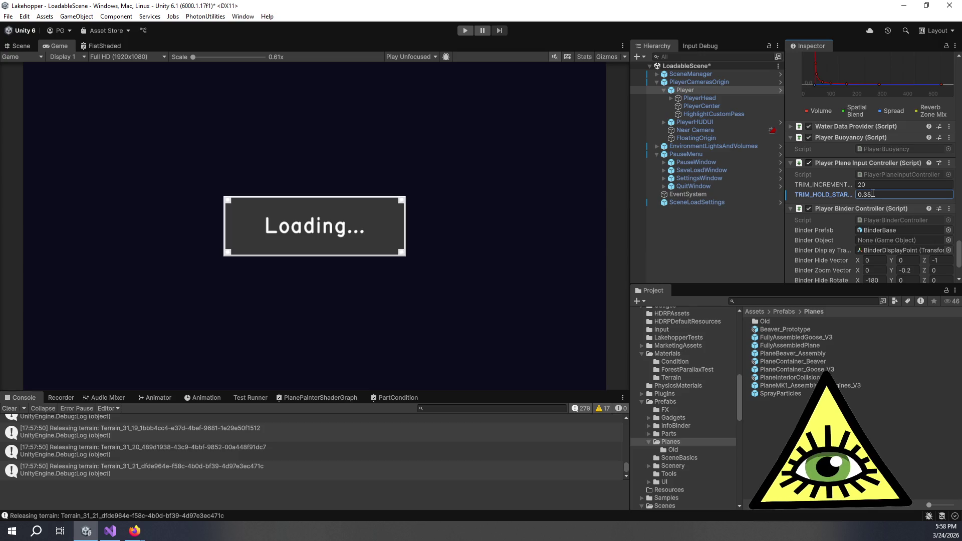
pyautogui.rightClick(838, 194)
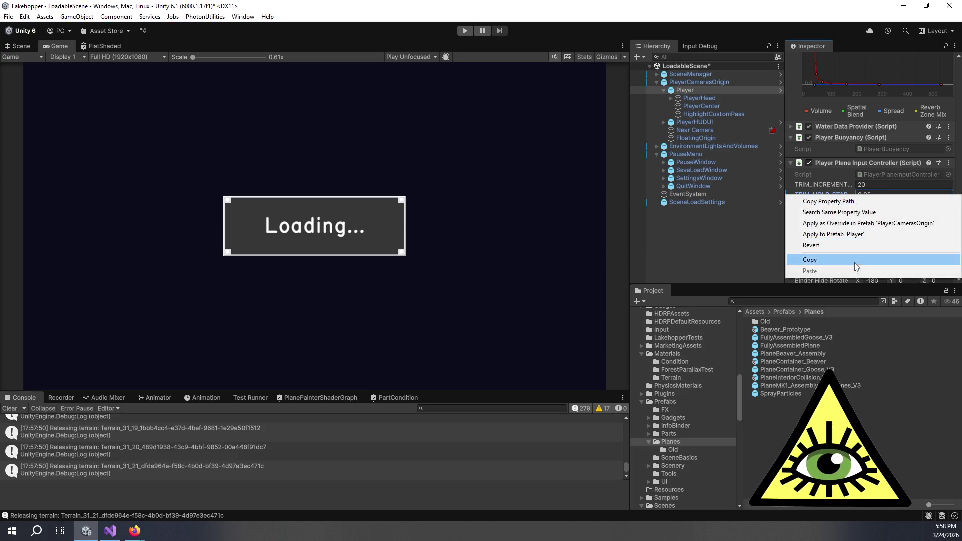
pyautogui.click(842, 238)
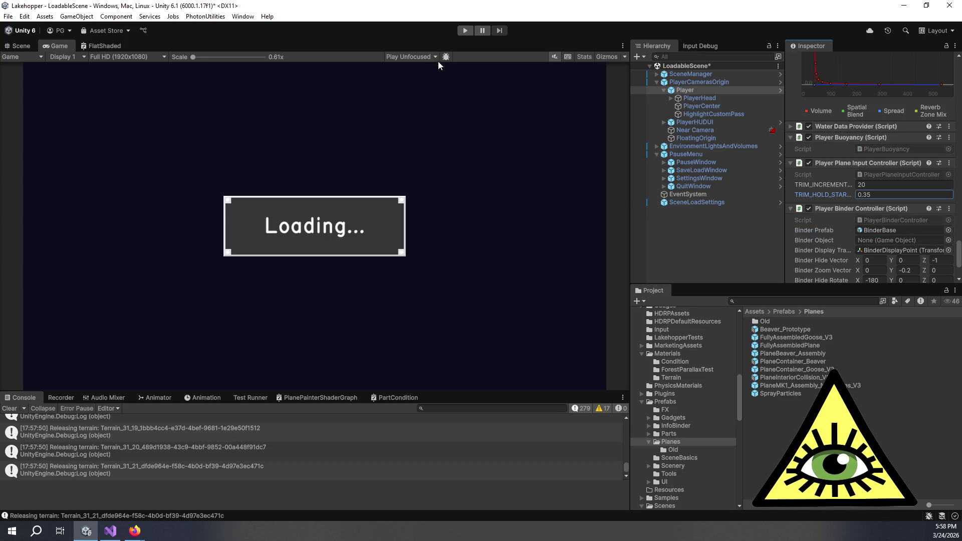
pyautogui.hotkey('ctrl', 's')
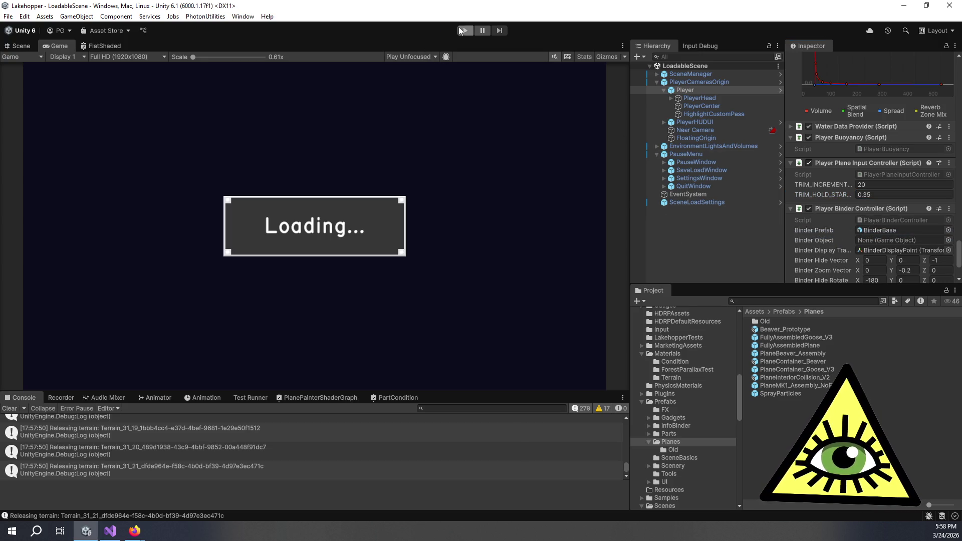
pyautogui.click(463, 31)
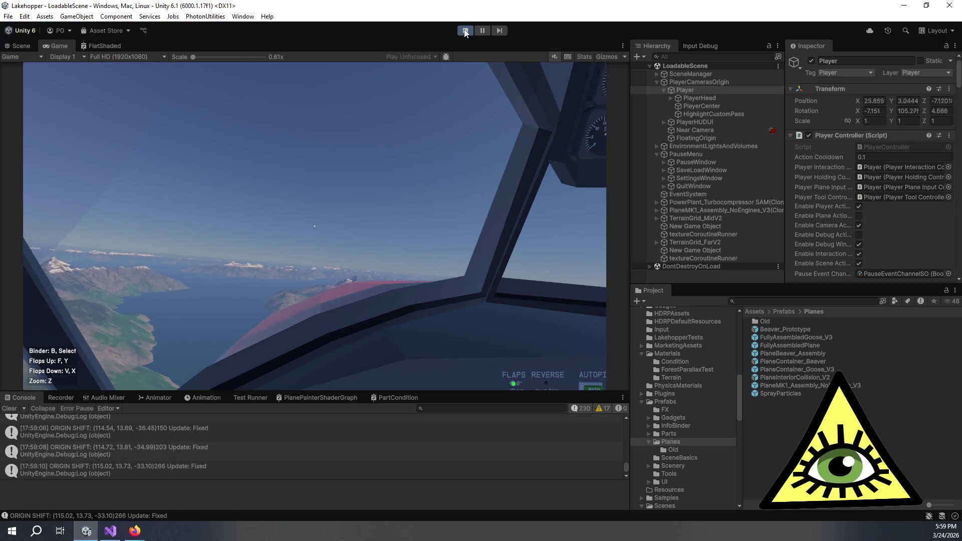
pyautogui.click(425, 168)
pyautogui.press('z')
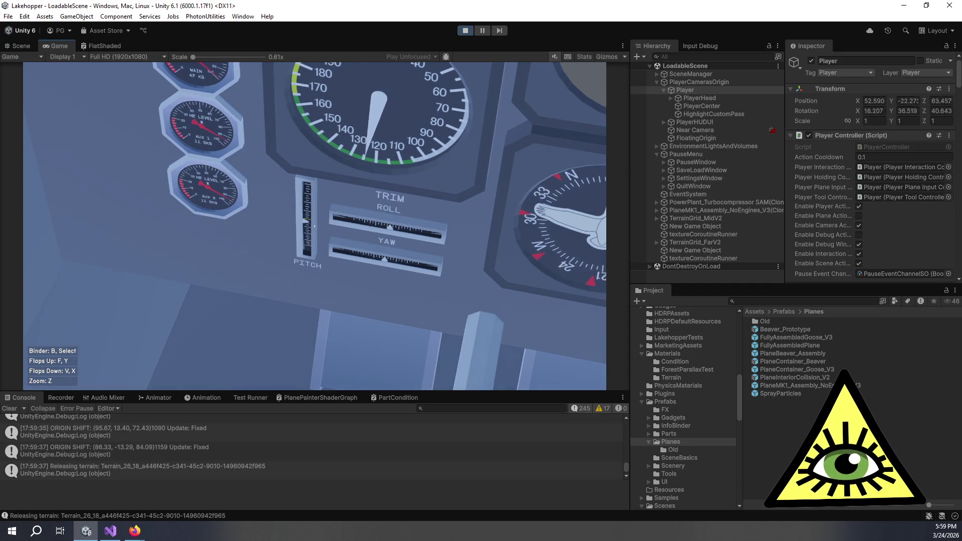
pyautogui.press('z')
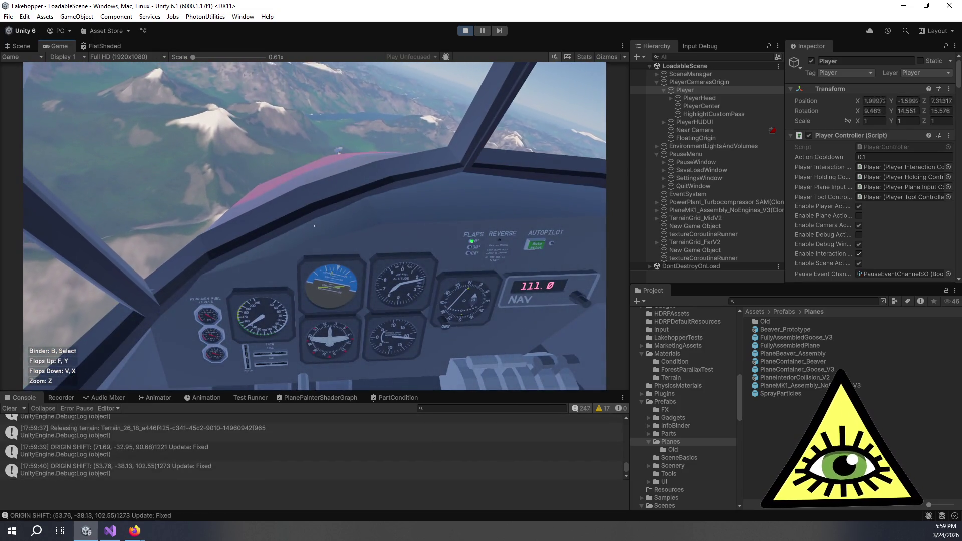
pyautogui.hotkey('ctrl', 'p')
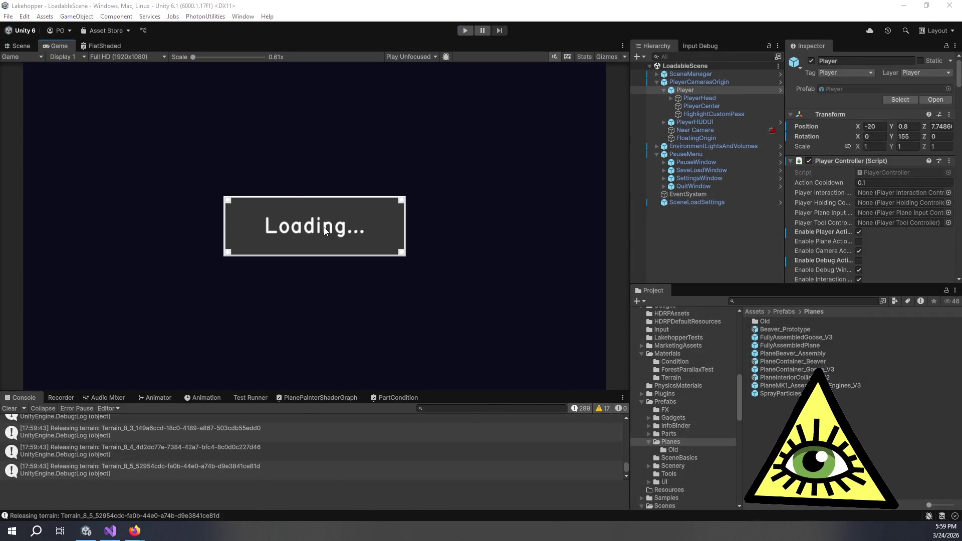
pyautogui.hotkey('alt', 'Tab')
pyautogui.scroll(-1, 323, 240)
# Start a HandleCoroutine(plane.RudderTrimIncrement call below the rudder trim call
pyautogui.scroll(12, 323, 240)
pyautogui.scroll(20, 323, 240)
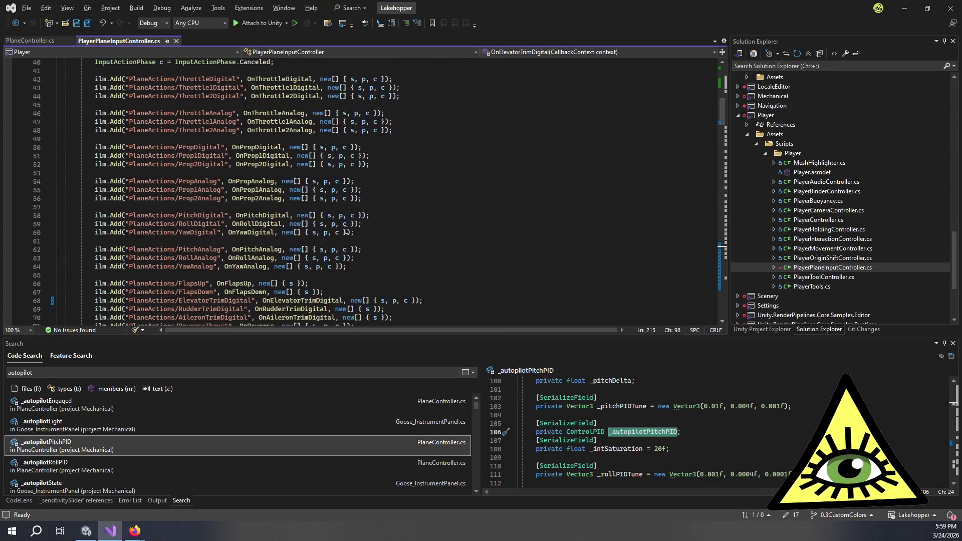
pyautogui.scroll(7, 346, 230)
pyautogui.scroll(4, 338, 227)
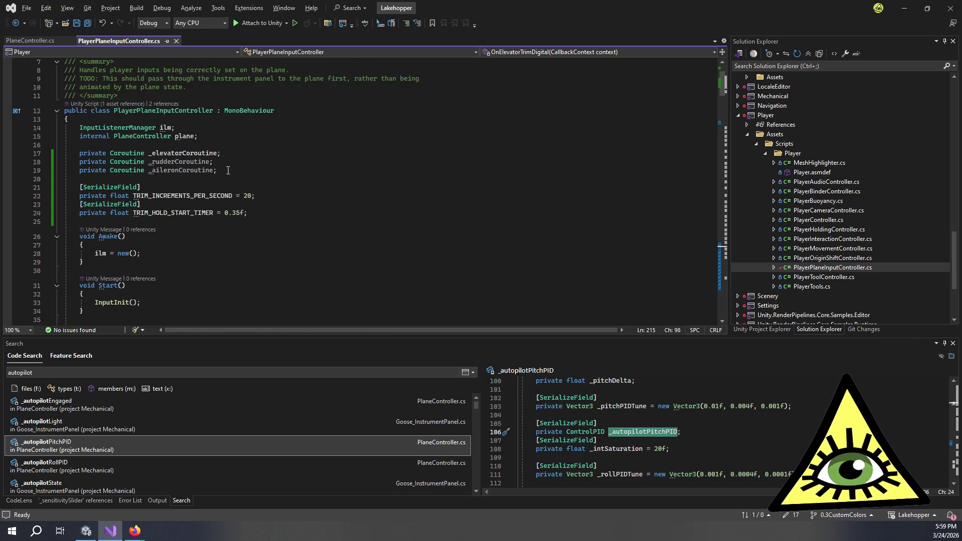
pyautogui.scroll(-20, 228, 170)
pyautogui.scroll(17, 363, 201)
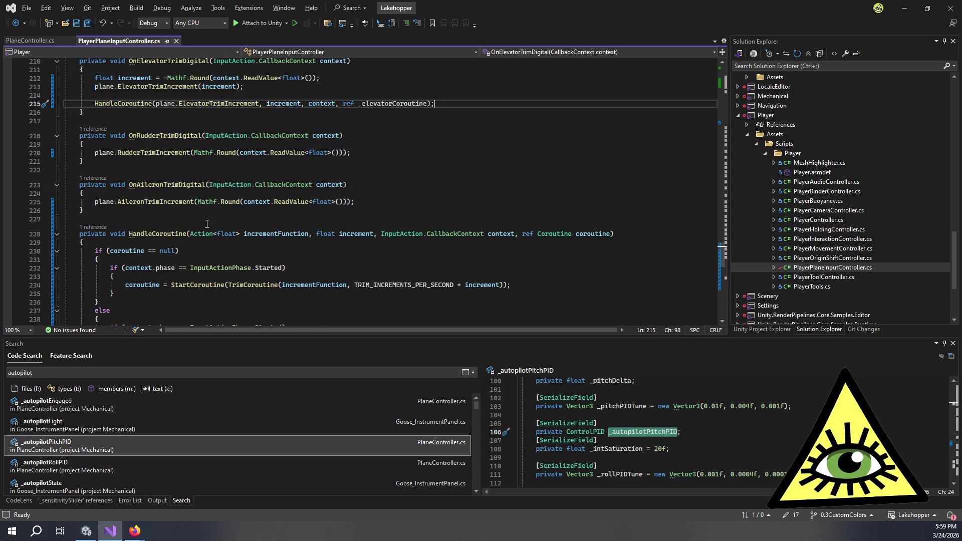
pyautogui.click(366, 152)
pyautogui.press('Return')
pyautogui.press('Return')
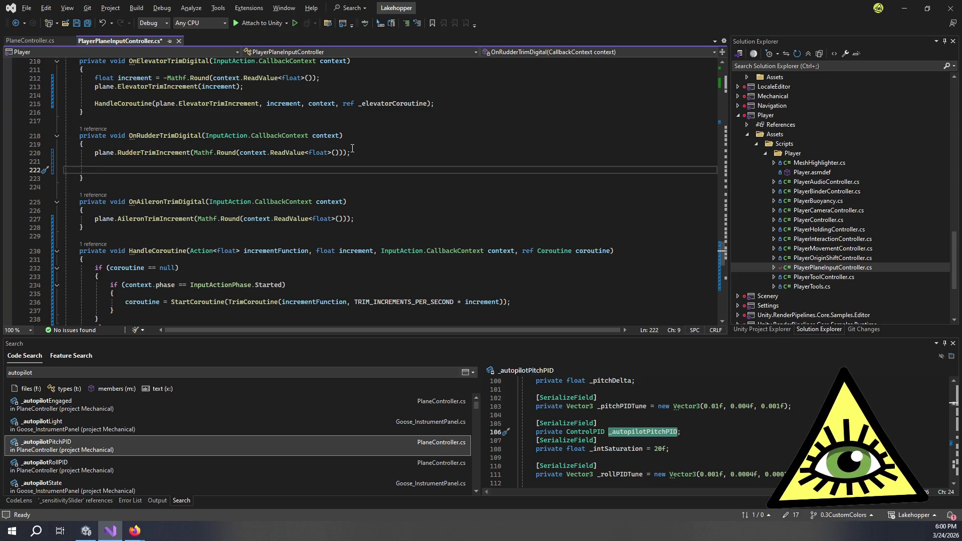
pyautogui.write('H')
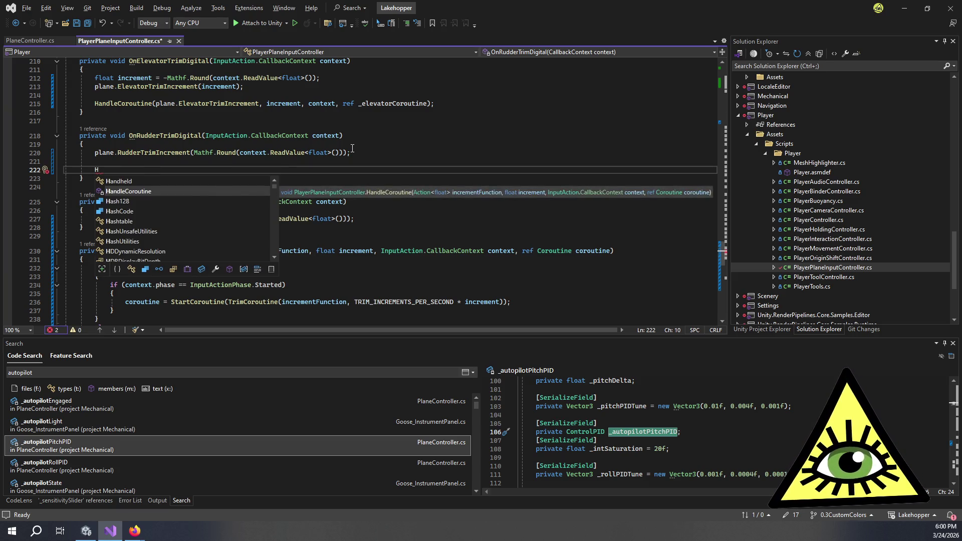
pyautogui.write('andleCoroutine(plane.')
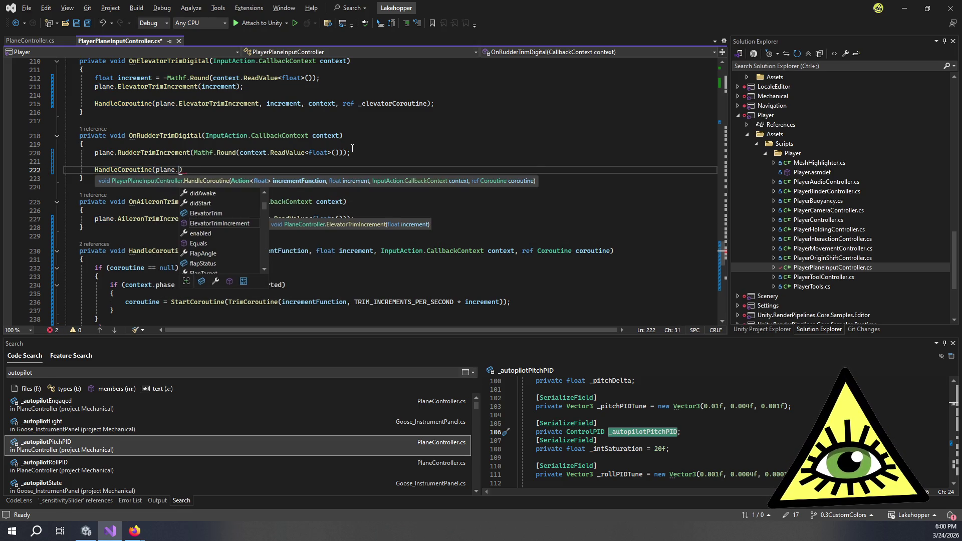
pyautogui.write('Rudder')
pyautogui.press('Tab')
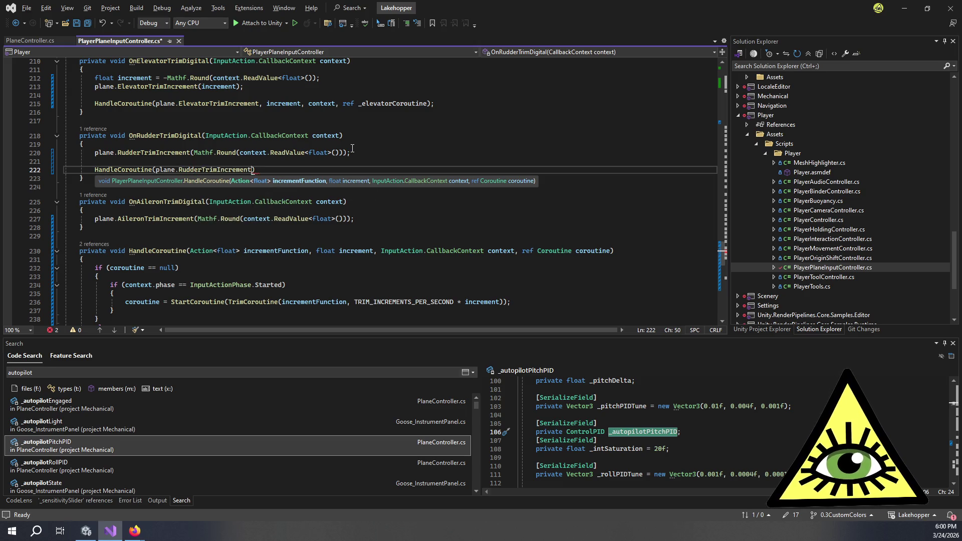
# Move the rounded input into a new float increment variable and pass increment to RudderTrimIncrement
pyautogui.click(119, 145)
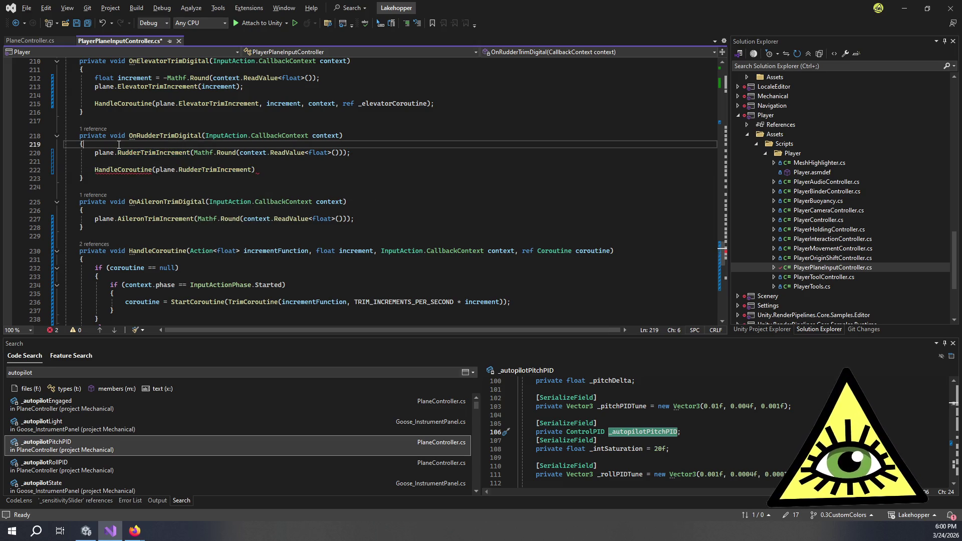
pyautogui.press('Return')
pyautogui.write('float increment =')
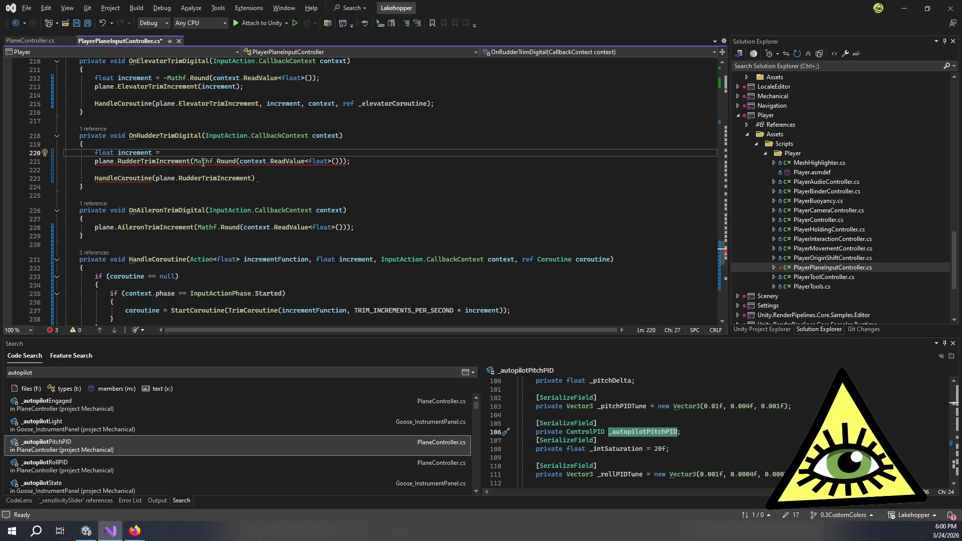
pyautogui.moveTo(194, 161); pyautogui.dragTo(344, 161)
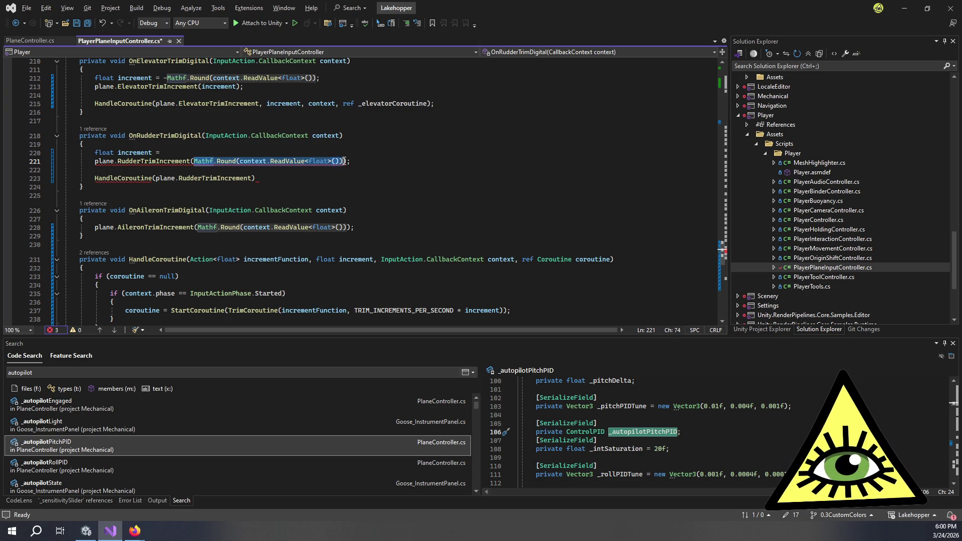
pyautogui.hotkey('ctrl', 'x')
pyautogui.click(194, 152)
pyautogui.hotkey('ctrl', 'v')
pyautogui.click(194, 161)
pyautogui.write('increment')
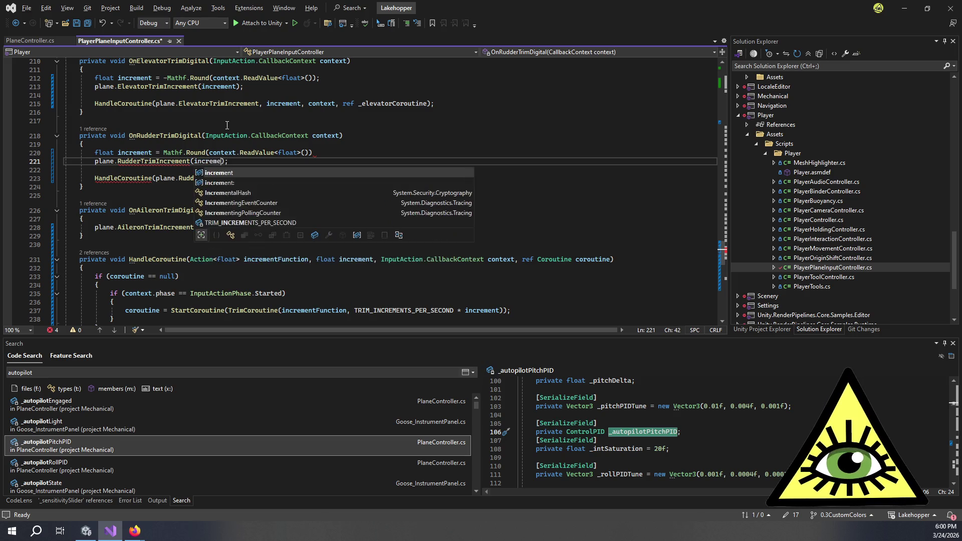
pyautogui.click(340, 153)
pyautogui.write(';')
# Finish the HandleCoroutine call with increment, context and ref _rudderCoroutine arguments
pyautogui.click(252, 179)
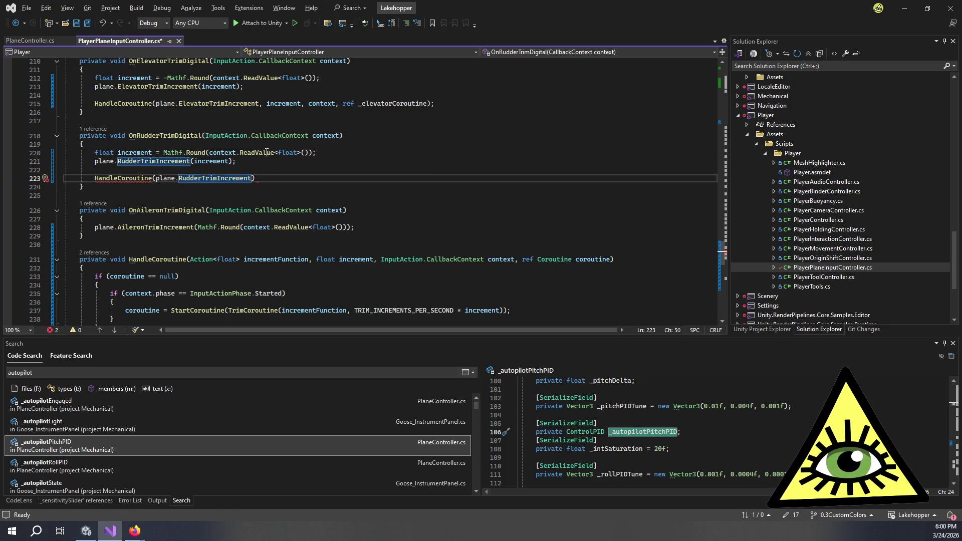
pyautogui.write(', incremen')
pyautogui.write('t, cont')
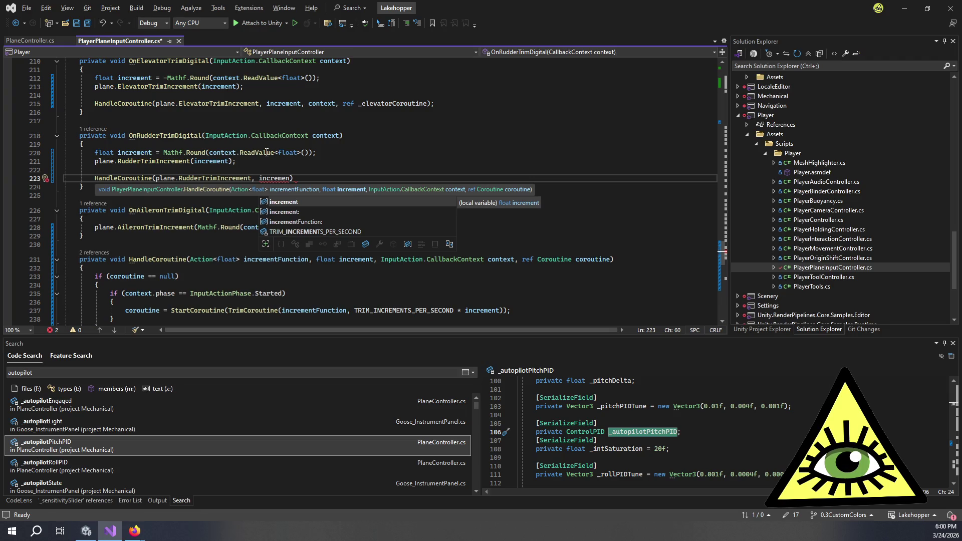
pyautogui.write('ext, ref')
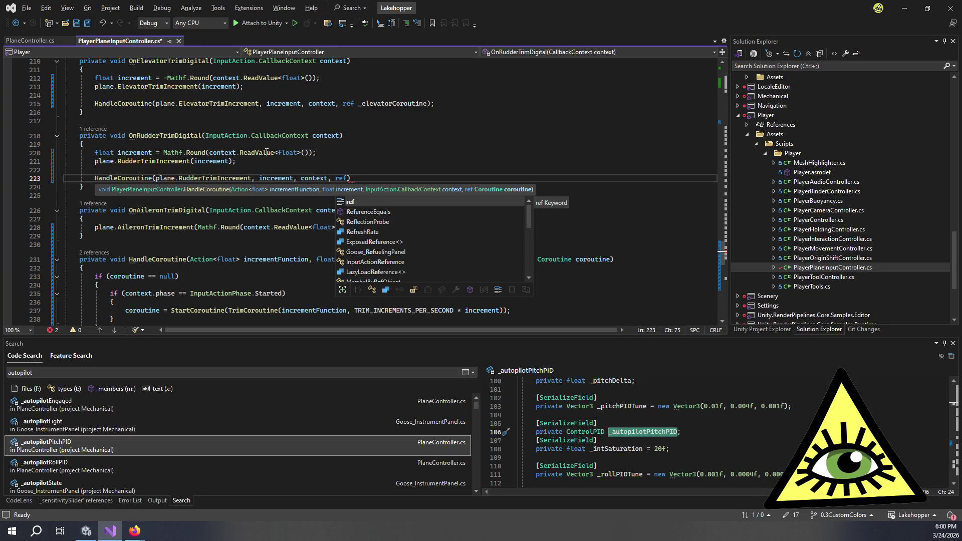
pyautogui.write(' _')
pyautogui.write('rudd')
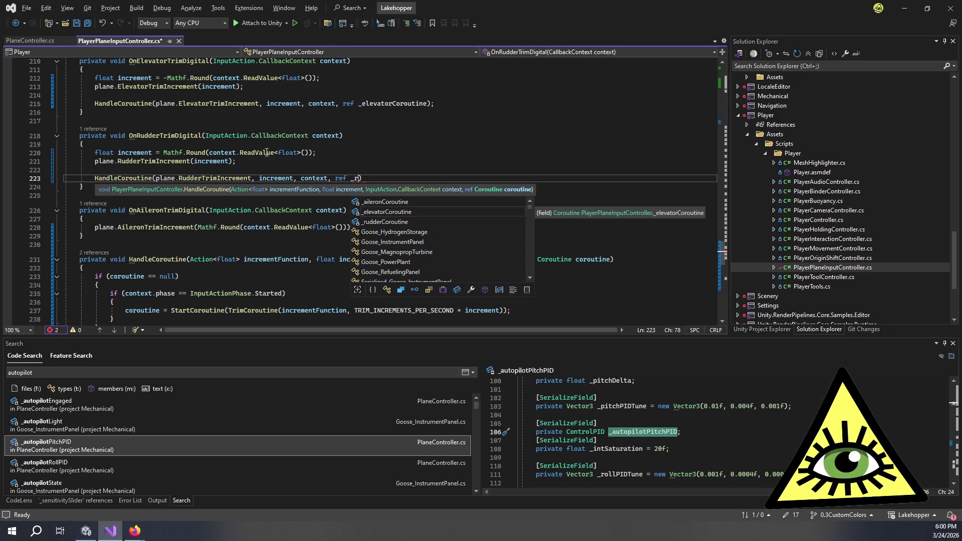
pyautogui.press('Tab')
pyautogui.write(')')
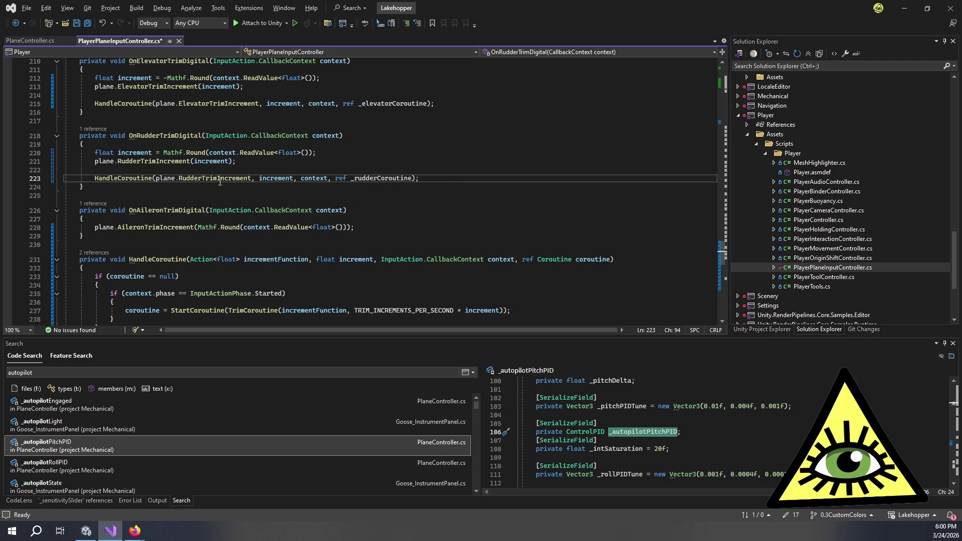
pyautogui.click(337, 219)
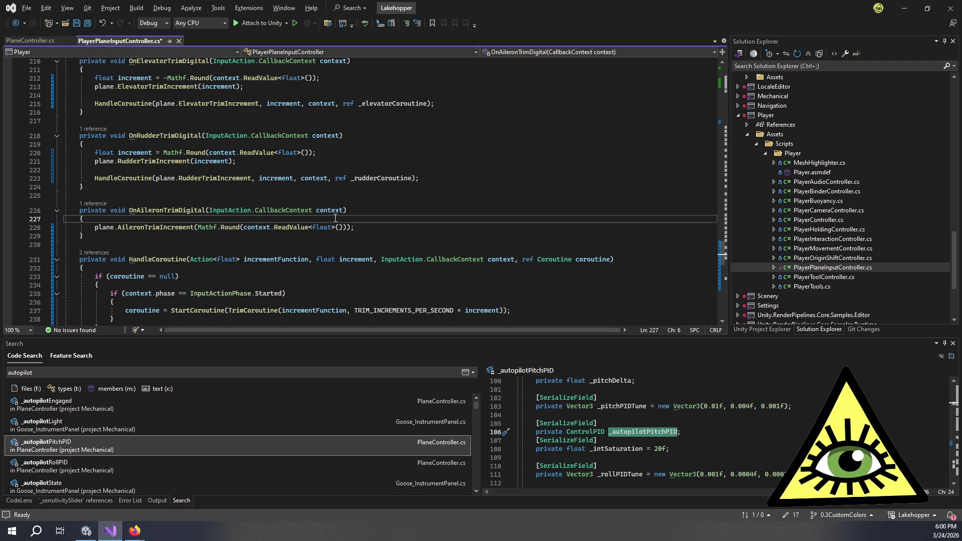
# Declare float increment from the aileron call's rounded input and pass increment to AileronTrimIncrement
pyautogui.press('Return')
pyautogui.write('float increment =')
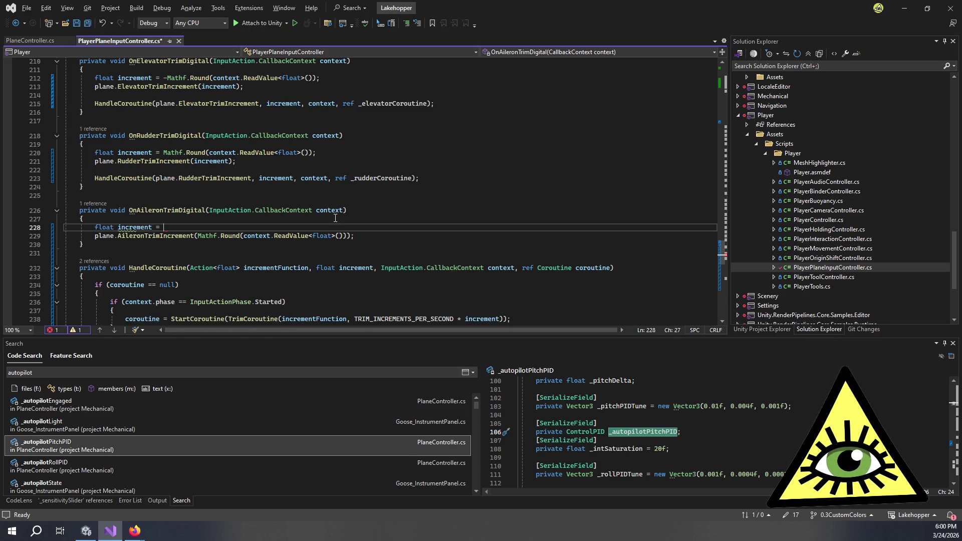
pyautogui.moveTo(198, 236); pyautogui.dragTo(348, 237)
pyautogui.hotkey('ctrl', 'x')
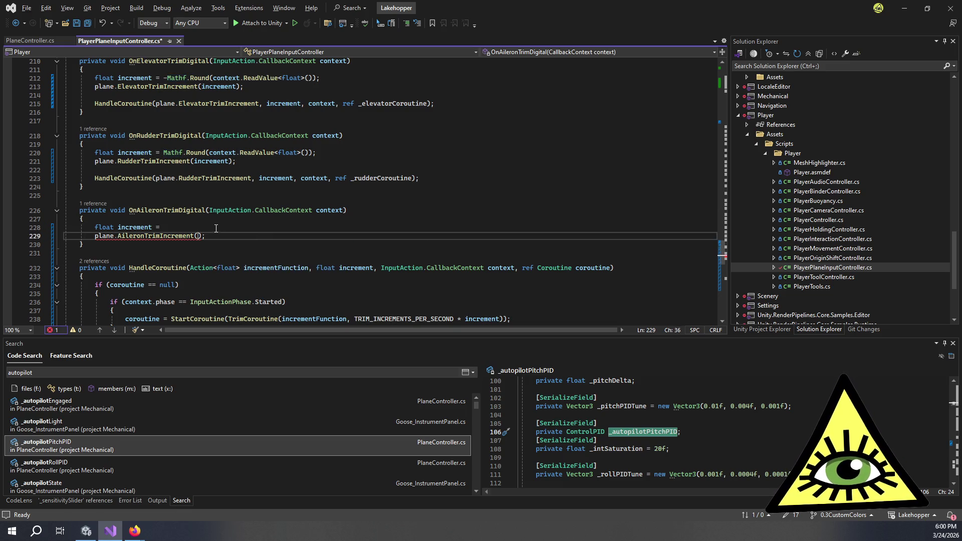
pyautogui.click(215, 228)
pyautogui.hotkey('ctrl', 'v')
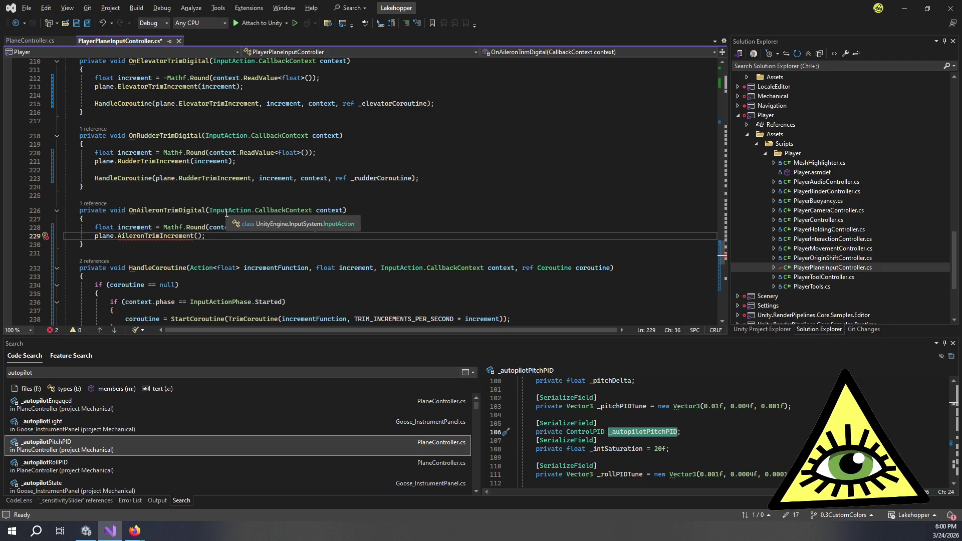
pyautogui.write('increment')
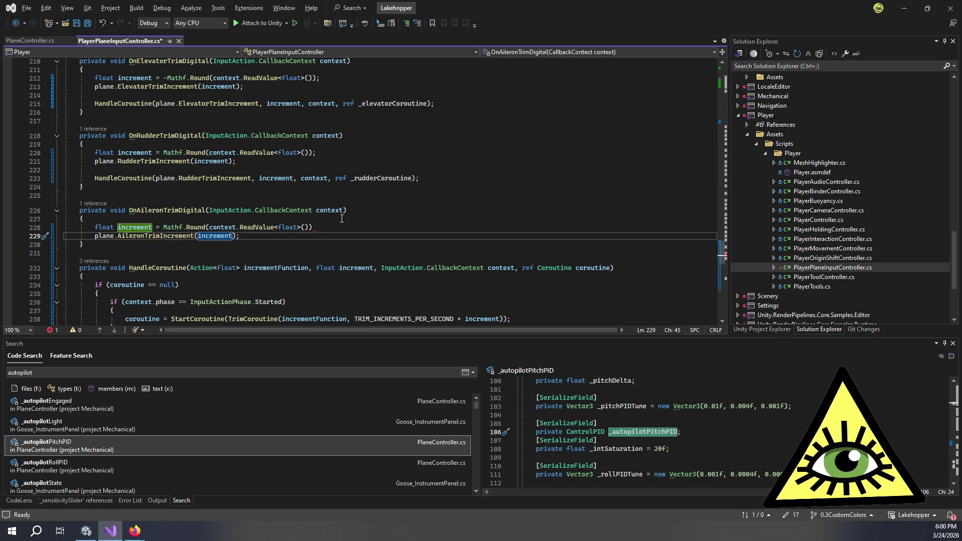
pyautogui.click(332, 228)
pyautogui.write(';')
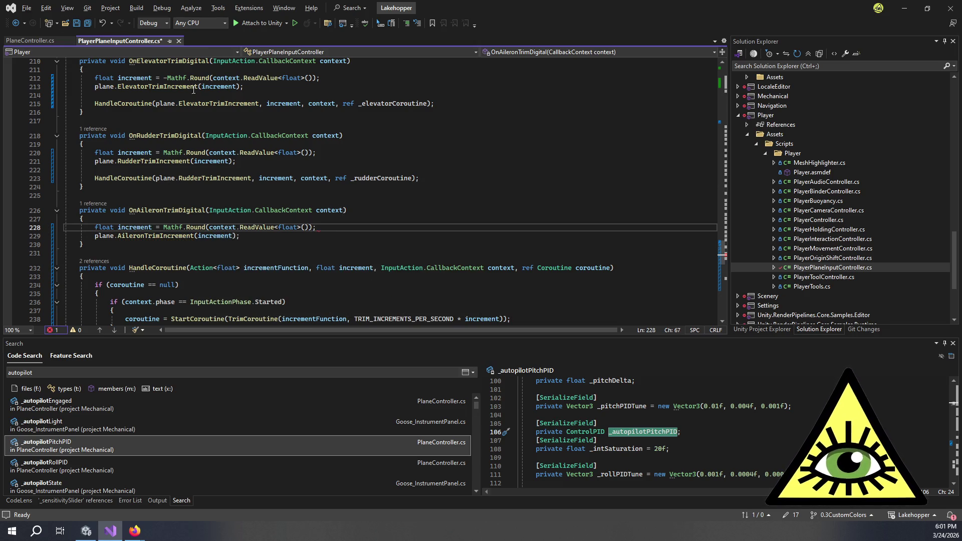
# Add HandleCoroutine(plane.AileronTrimIncrement, increment, context, ref _aileronCoroutine), save, and return to Unity
pyautogui.click(295, 244)
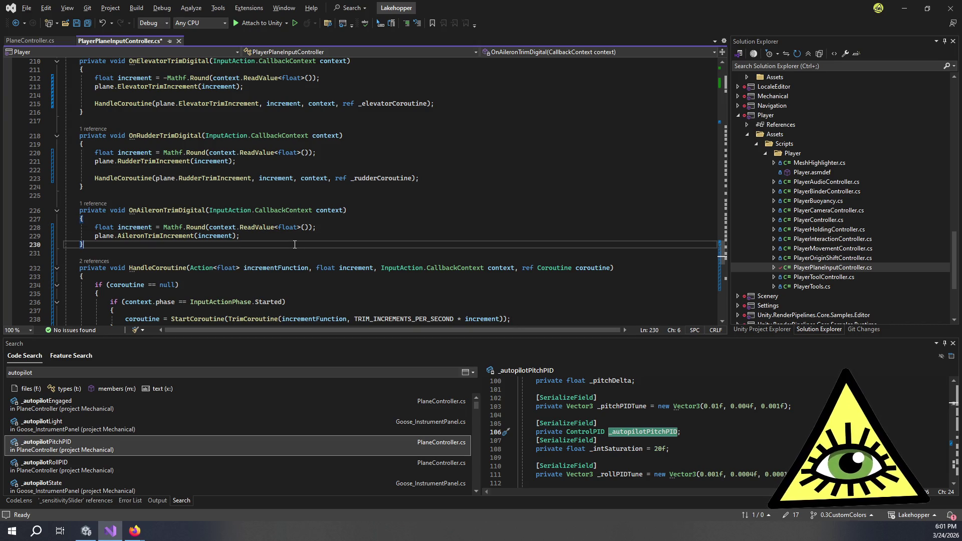
pyautogui.click(283, 240)
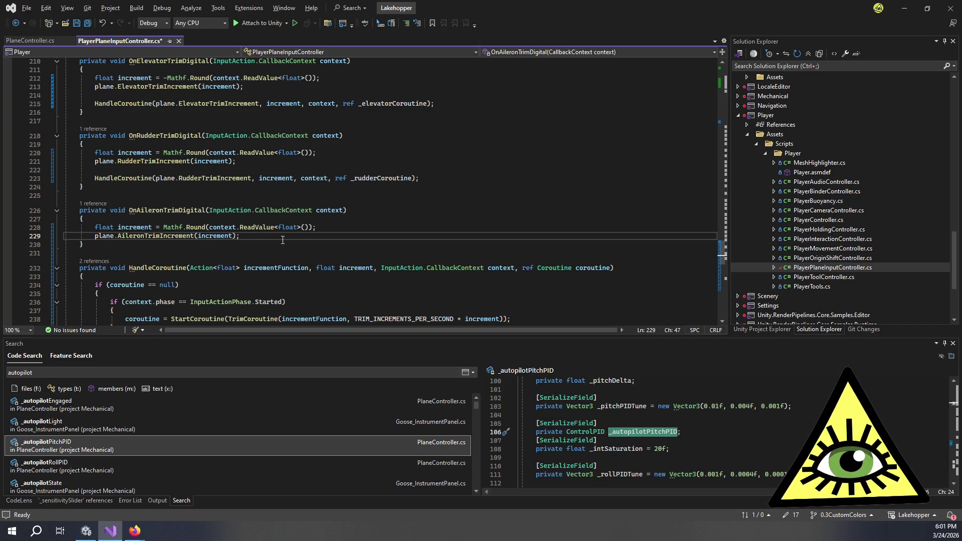
pyautogui.press('Return')
pyautogui.press('Return')
pyautogui.write('Hand')
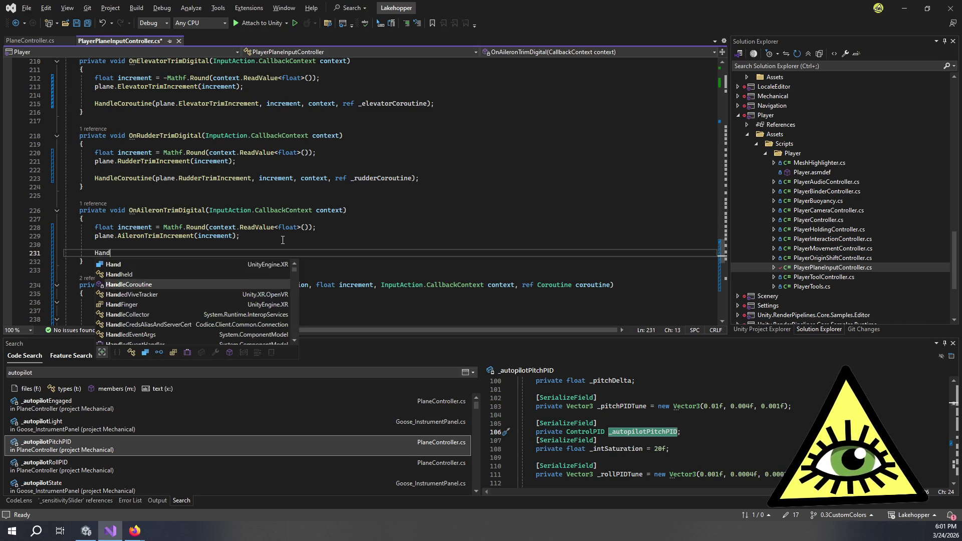
pyautogui.write('leCoroutine(plane.Ai')
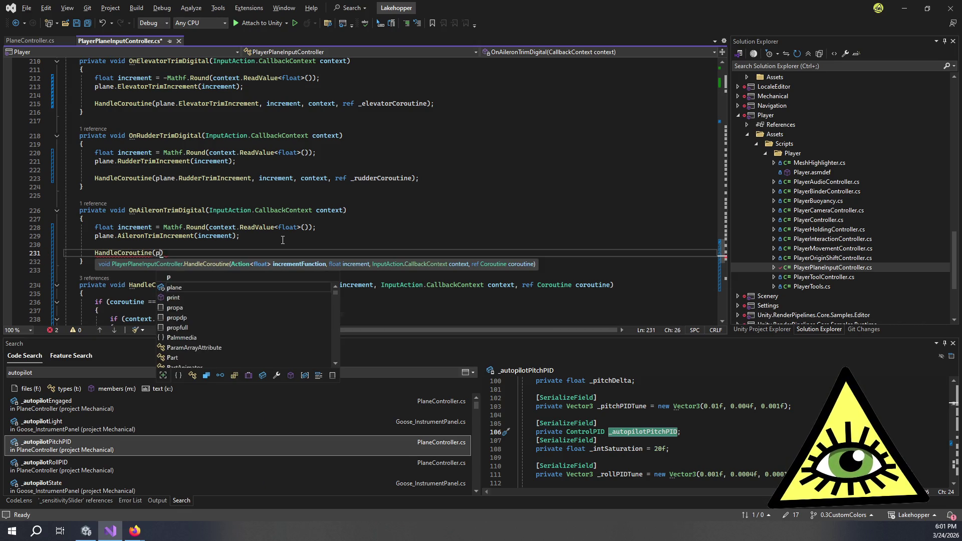
pyautogui.write('leronTrimI')
pyautogui.press('Tab')
pyautogui.write(', ')
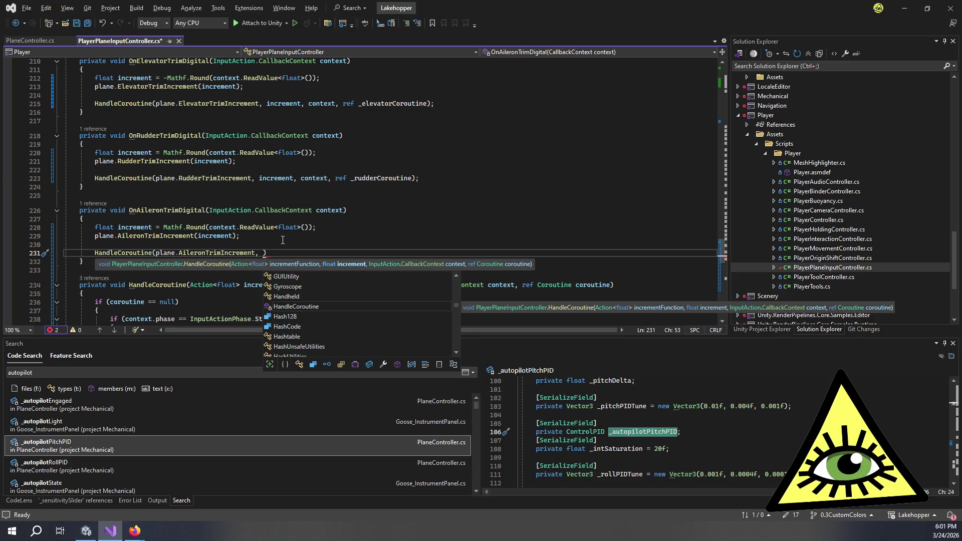
pyautogui.write('increment, ')
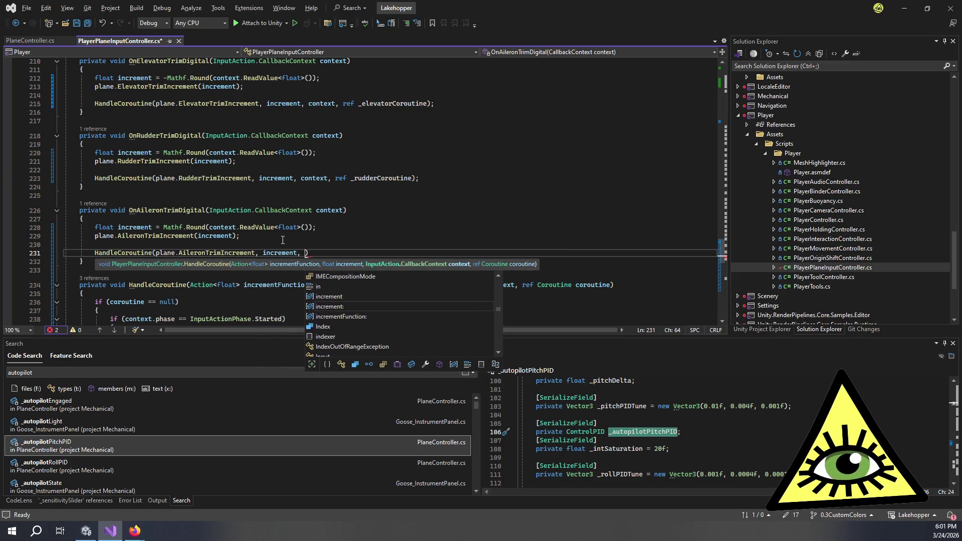
pyautogui.write('context, ')
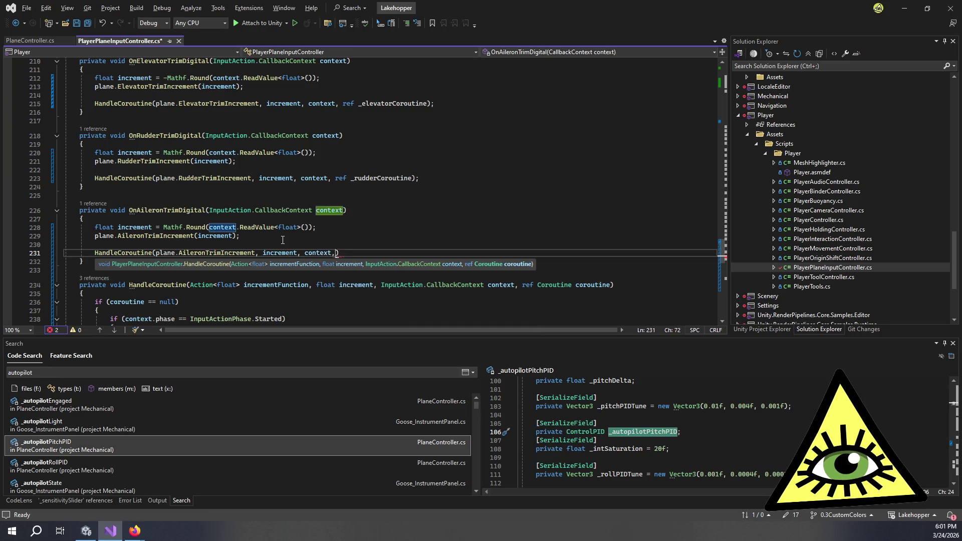
pyautogui.write('ref ')
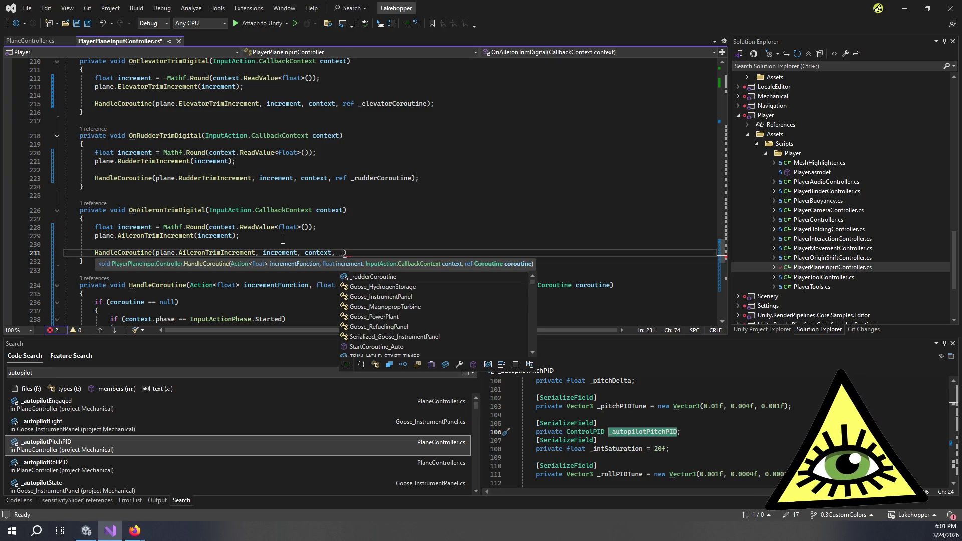
pyautogui.write('_')
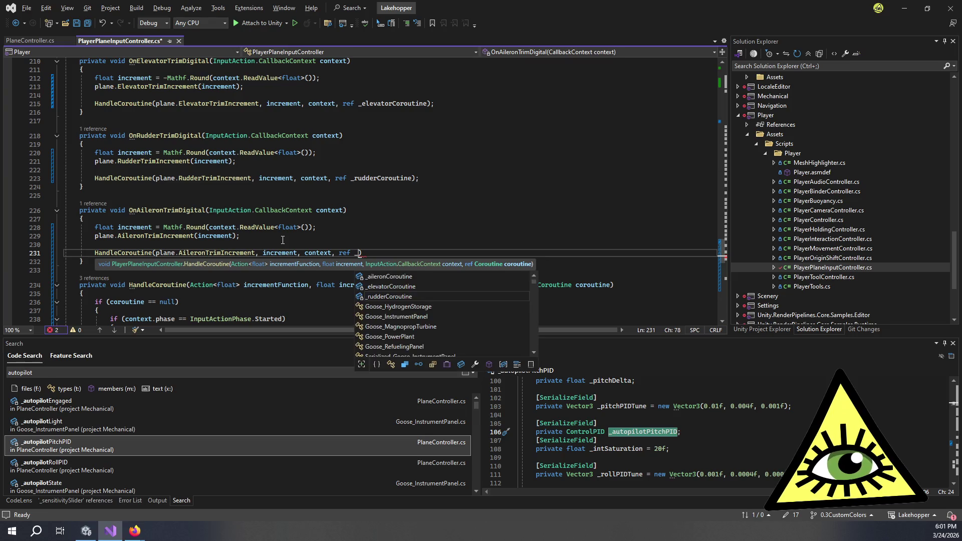
pyautogui.press('Up')
pyautogui.press('Up')
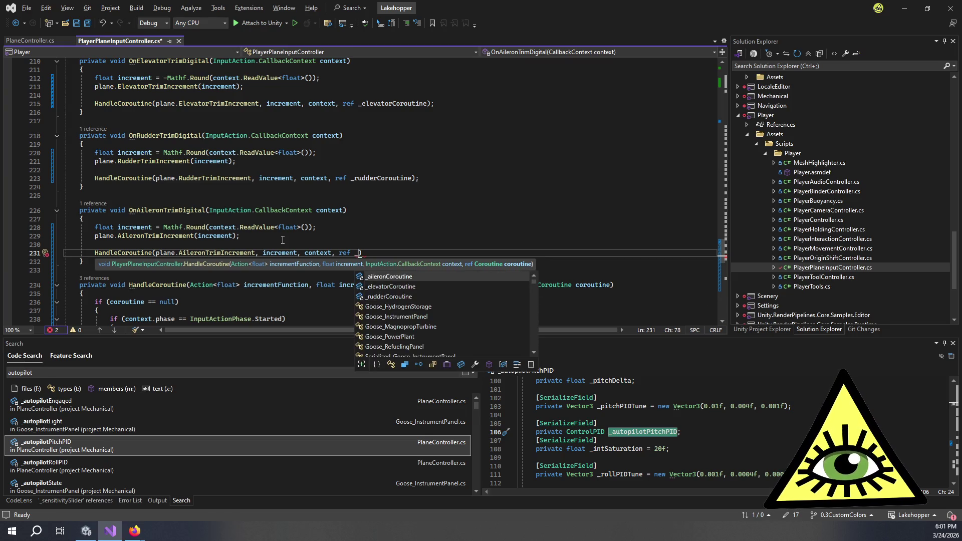
pyautogui.press('Tab')
pyautogui.write(')')
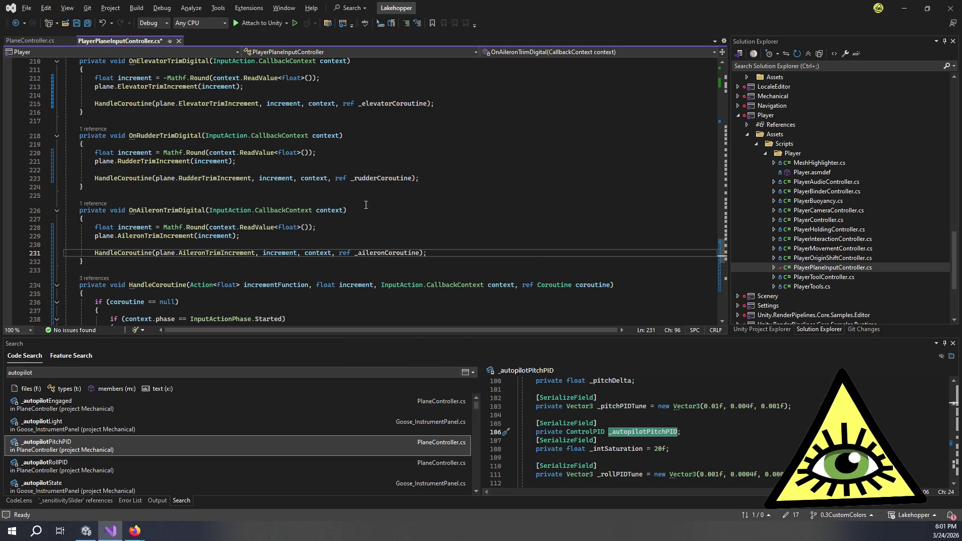
pyautogui.hotkey('ctrl', 's')
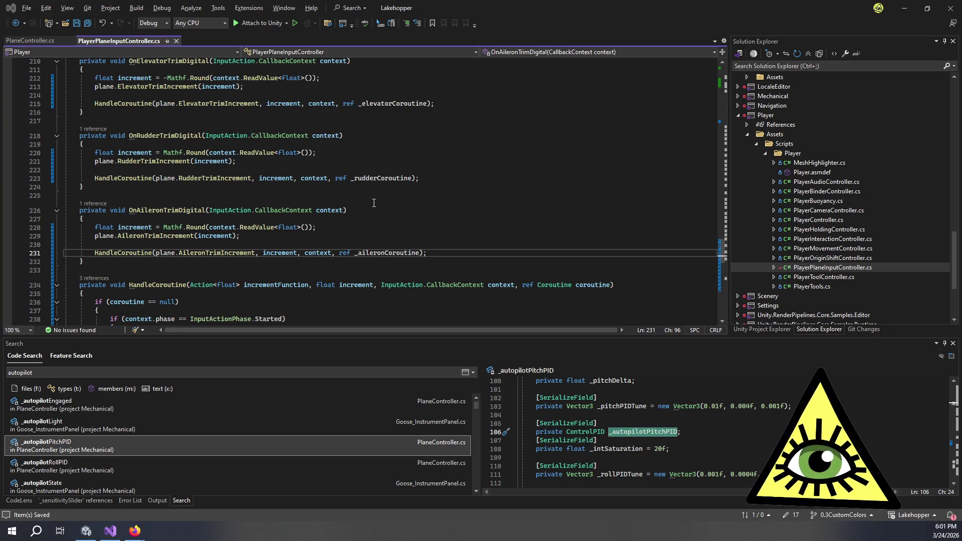
pyautogui.hotkey('alt', 'Tab')
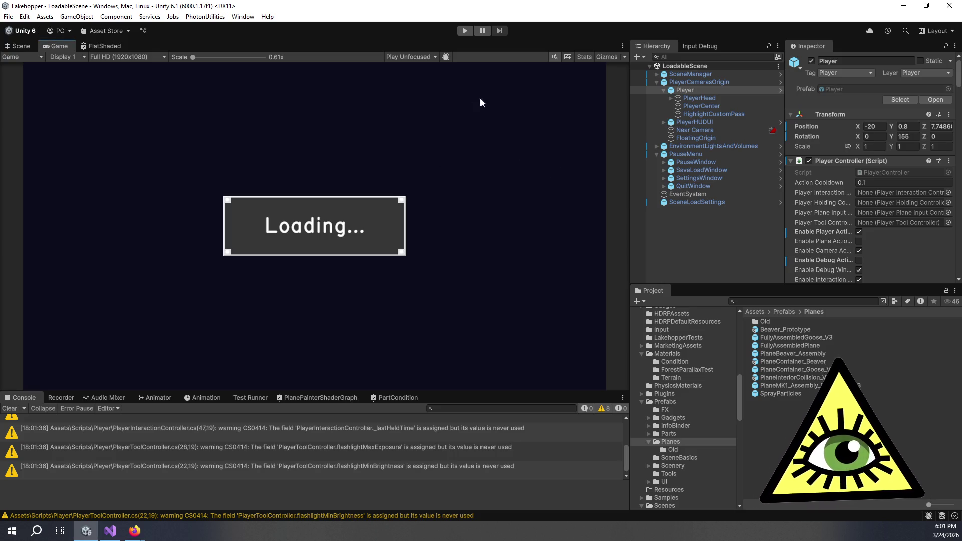
# Enter Play mode so the plane's cockpit loads with the updated scripts
pyautogui.click(467, 31)
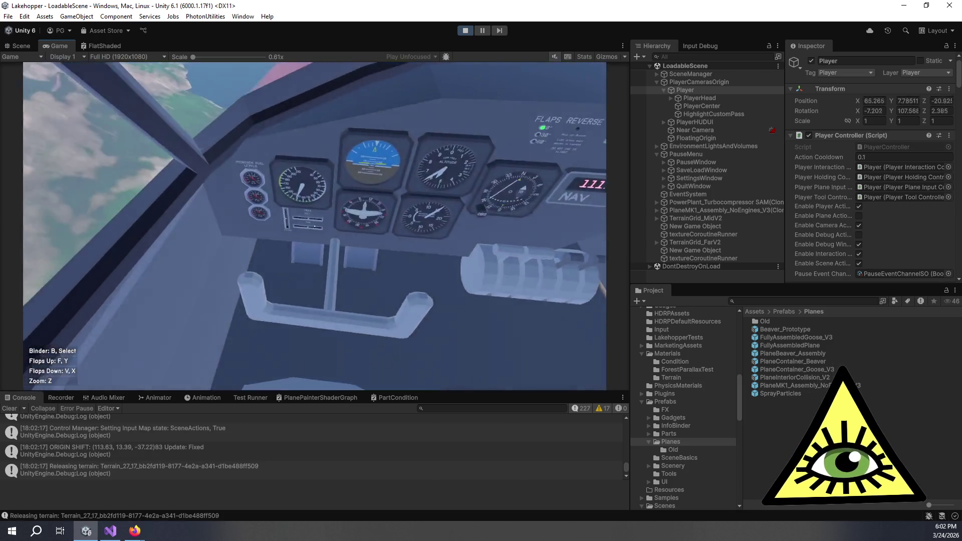
# Check the trim gauges up close, scroll the Inspector to Player Plane Input Controller, resume, and zoom again
pyautogui.press('z')
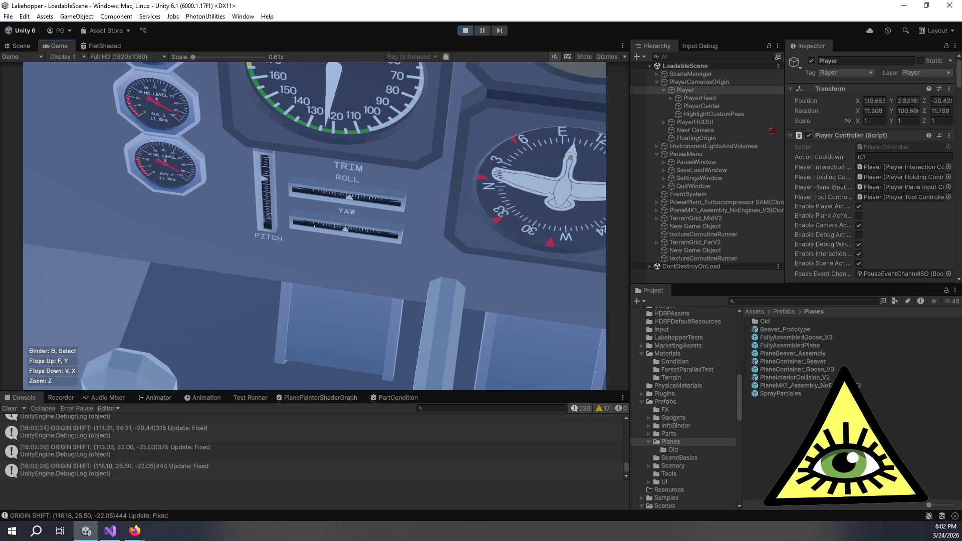
pyautogui.press('z')
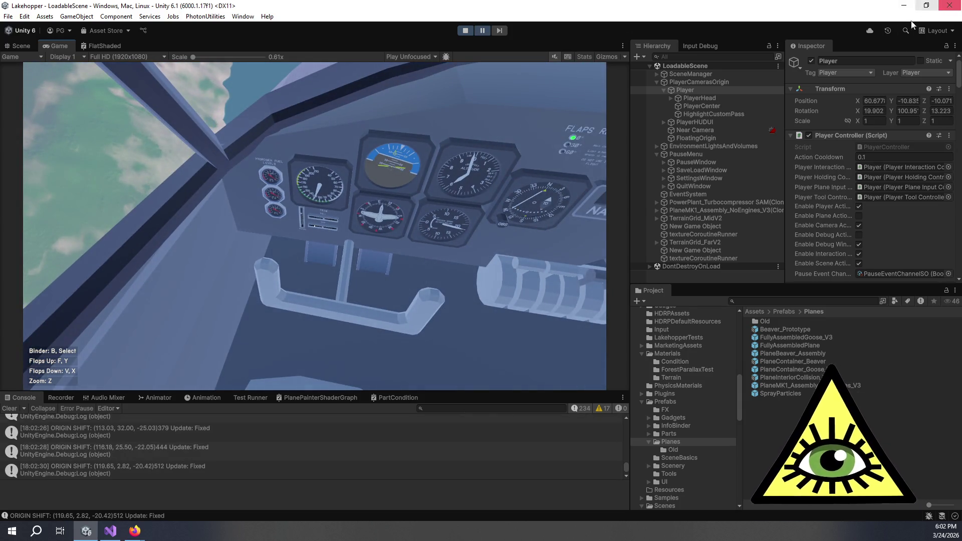
pyautogui.scroll(-10, 846, 155)
pyautogui.scroll(-10, 840, 160)
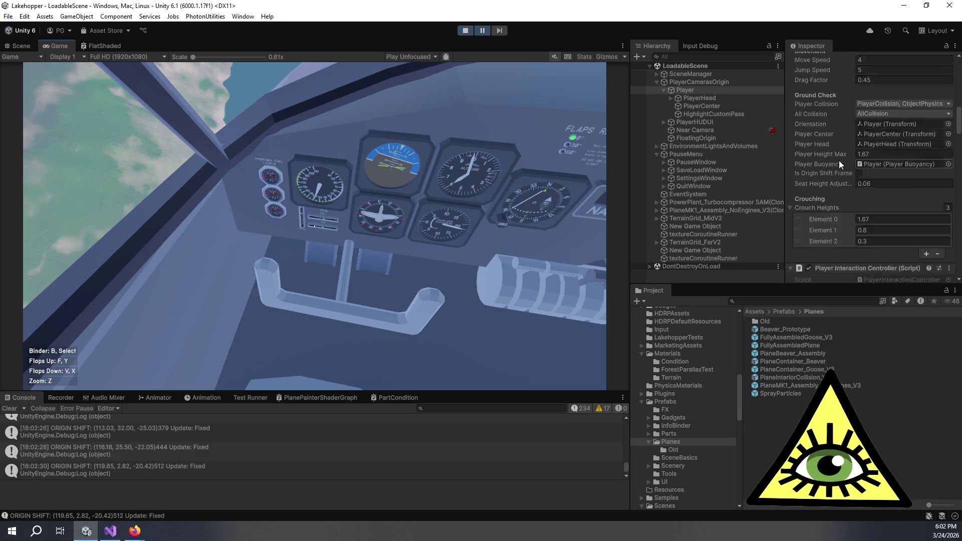
pyautogui.scroll(-15, 840, 158)
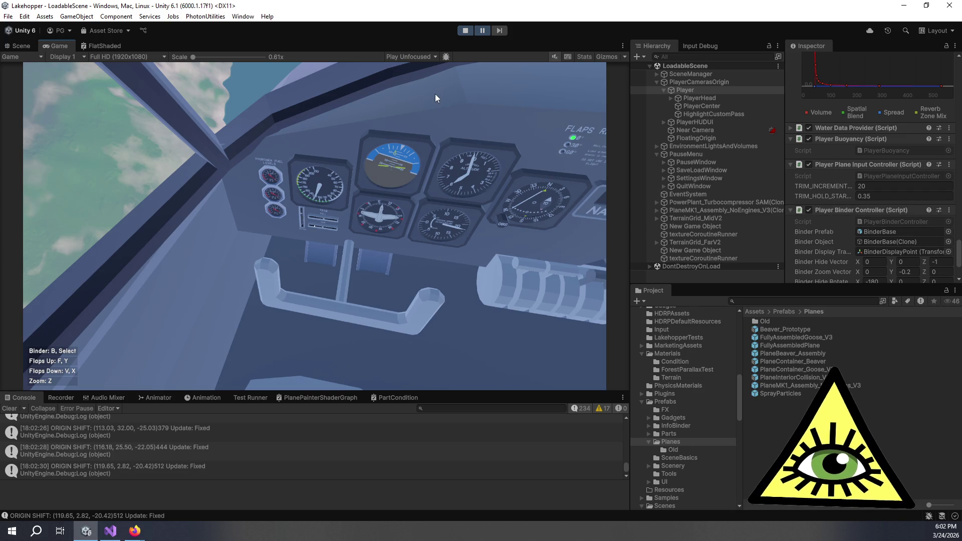
pyautogui.click(479, 32)
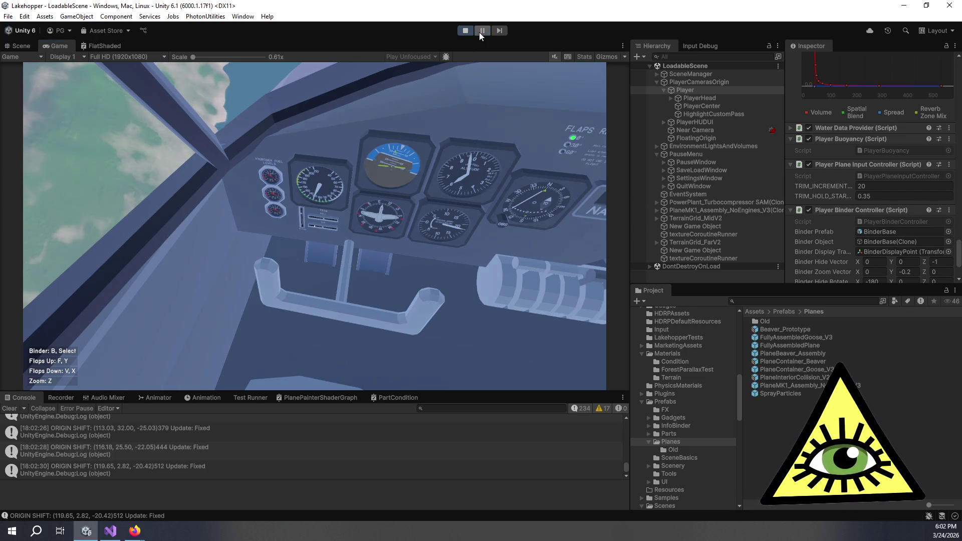
pyautogui.press('z')
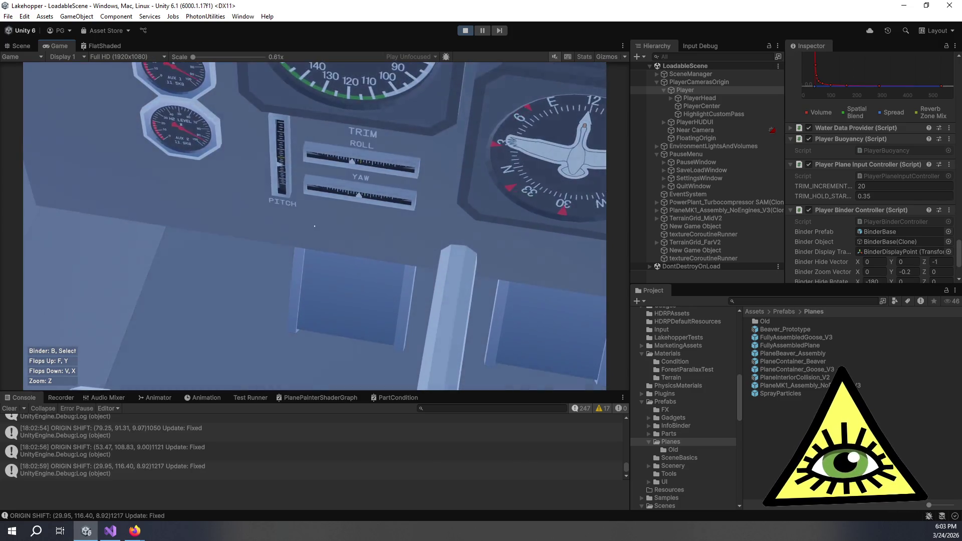
# Zoom in and out on the trim gauges, then stop Play mode so the editor returns to edit mode
pyautogui.press('z')
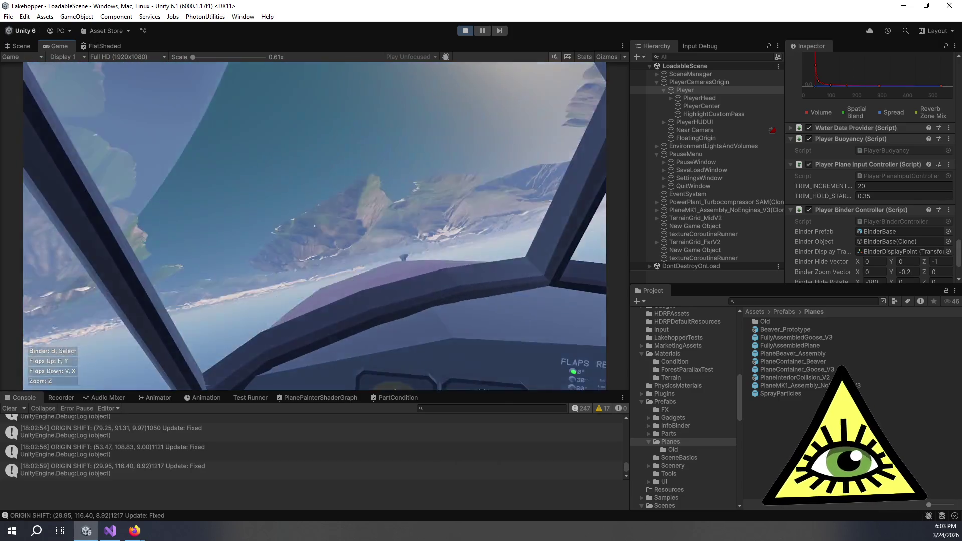
pyautogui.press('z')
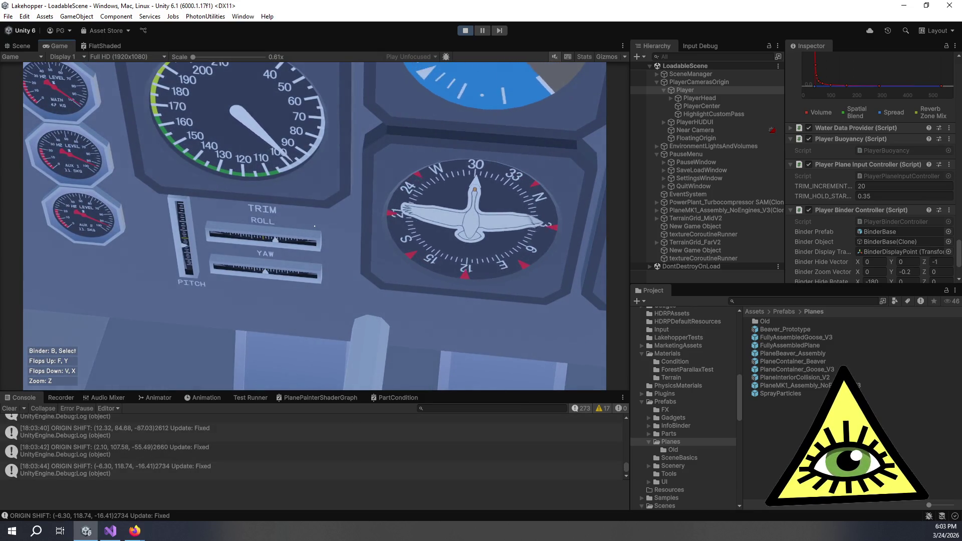
pyautogui.press('z')
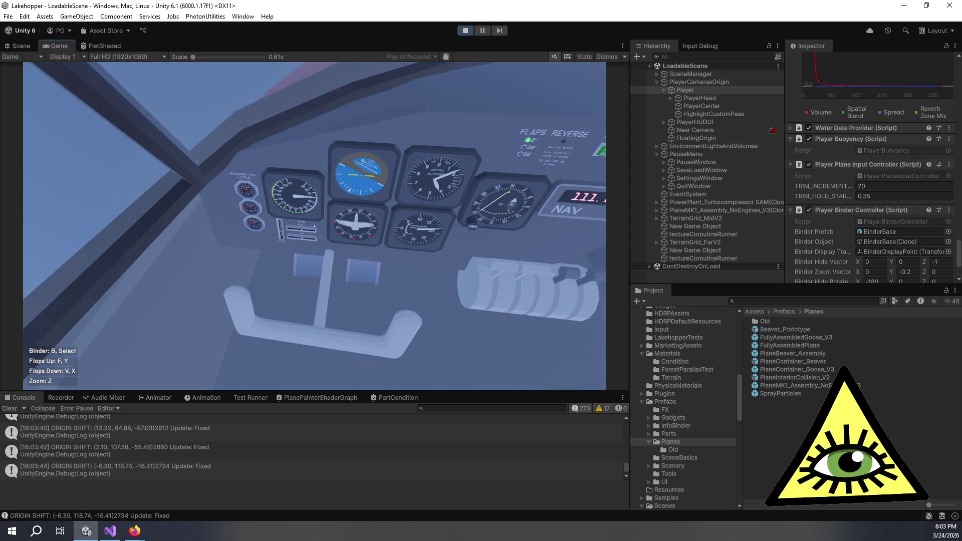
pyautogui.hotkey('ctrl', 'p')
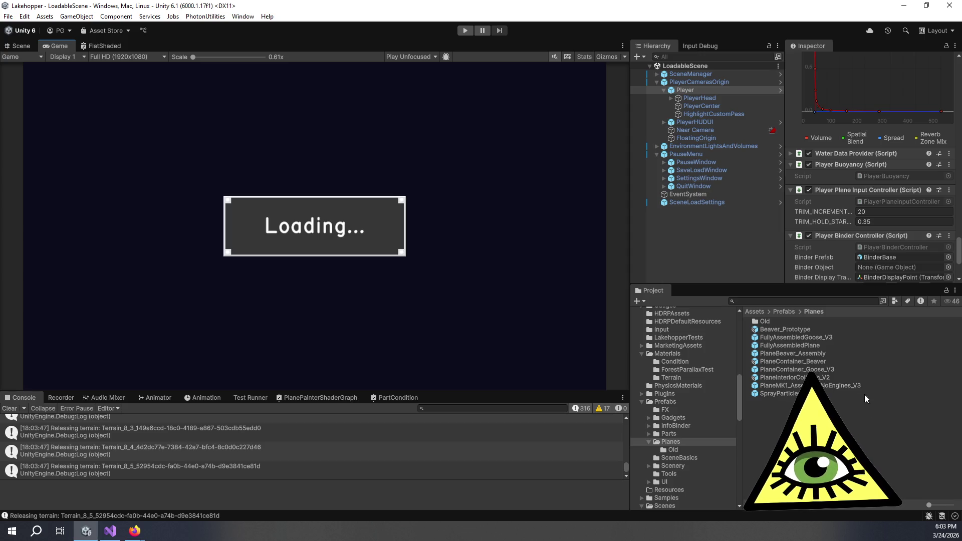
pyautogui.click(852, 302)
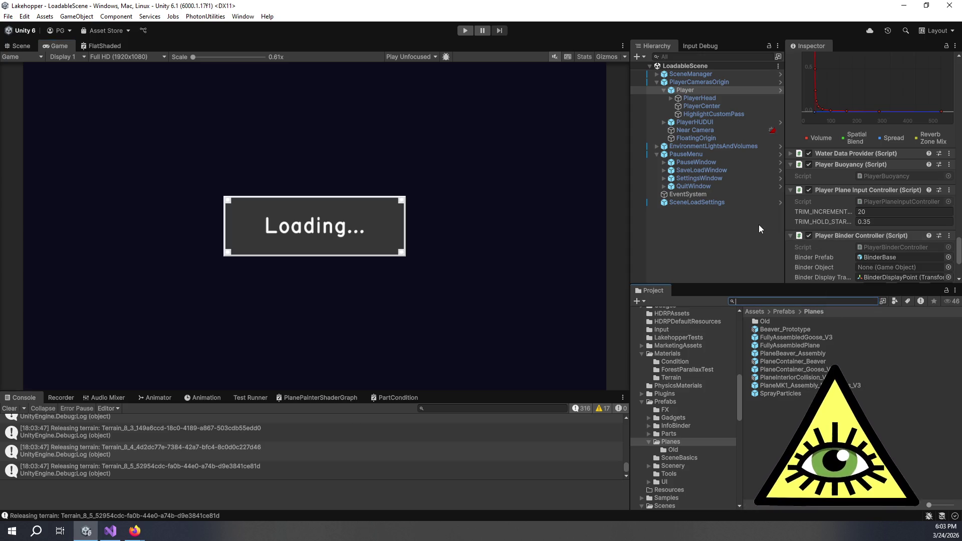
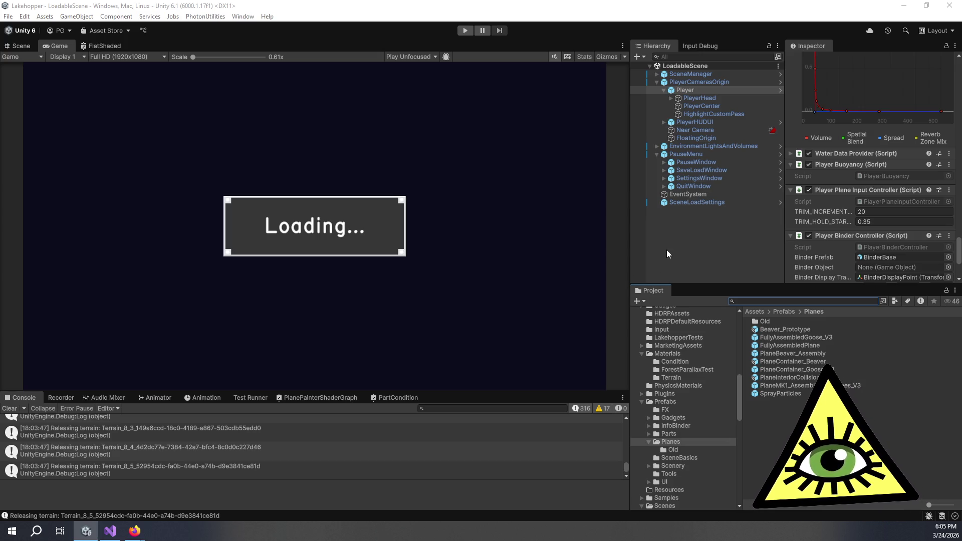
# Deselect the Player object and enlarge the Console so more terrain-release log lines show
pyautogui.click(685, 250)
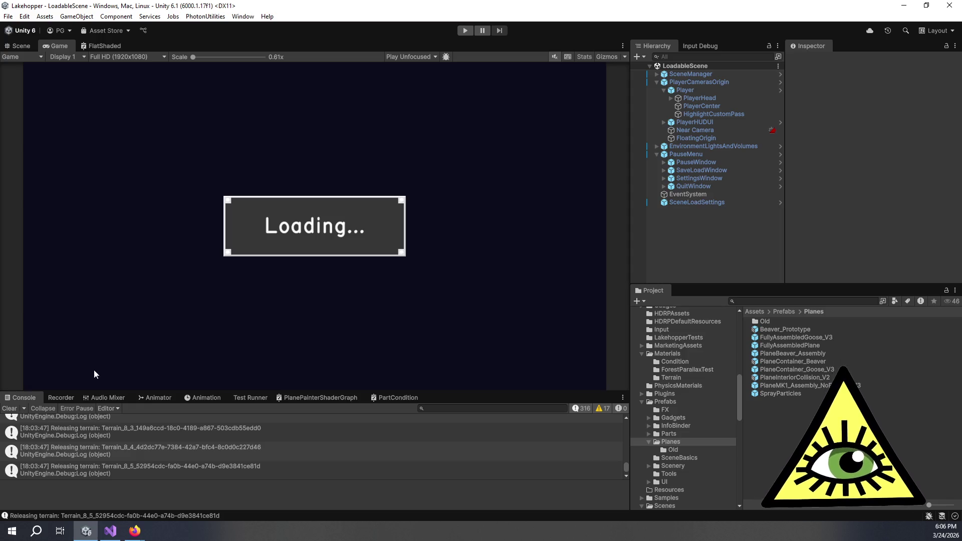
pyautogui.moveTo(437, 392)
pyautogui.mouseDown()
pyautogui.moveTo(448, 199)
pyautogui.moveTo(446, 229)
pyautogui.mouseUp()
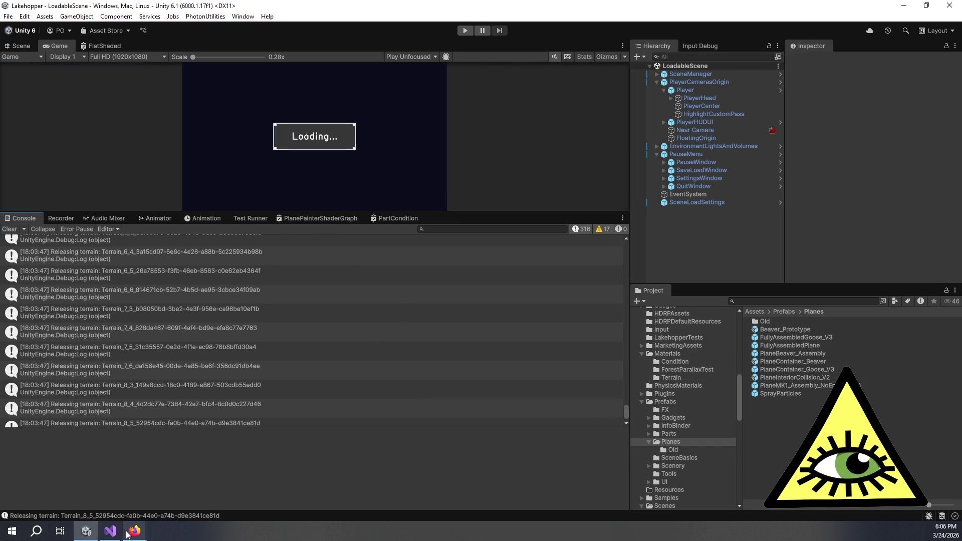
pyautogui.click(110, 531)
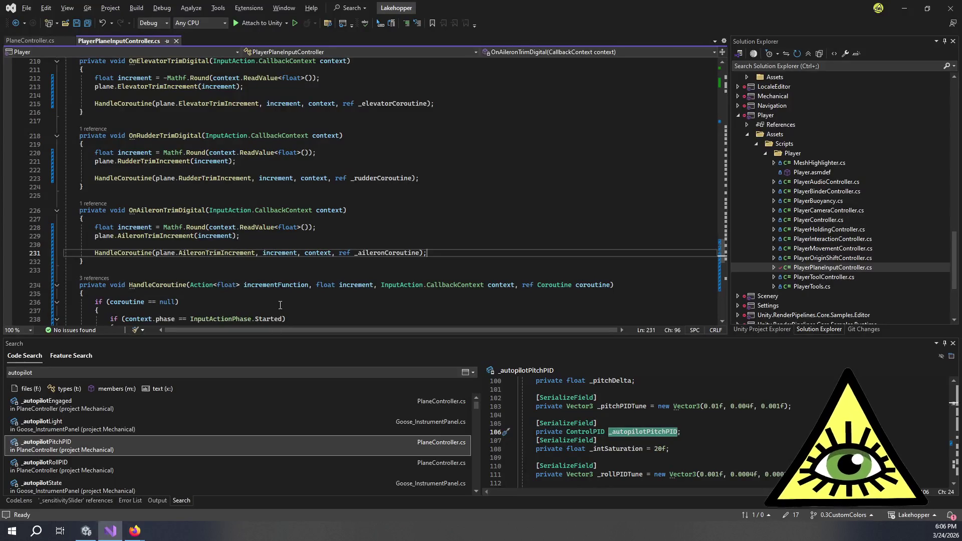
# Inspect the OnRudderTrimDigital handler's increment argument and Mathf references on lines 220–223
pyautogui.click(336, 245)
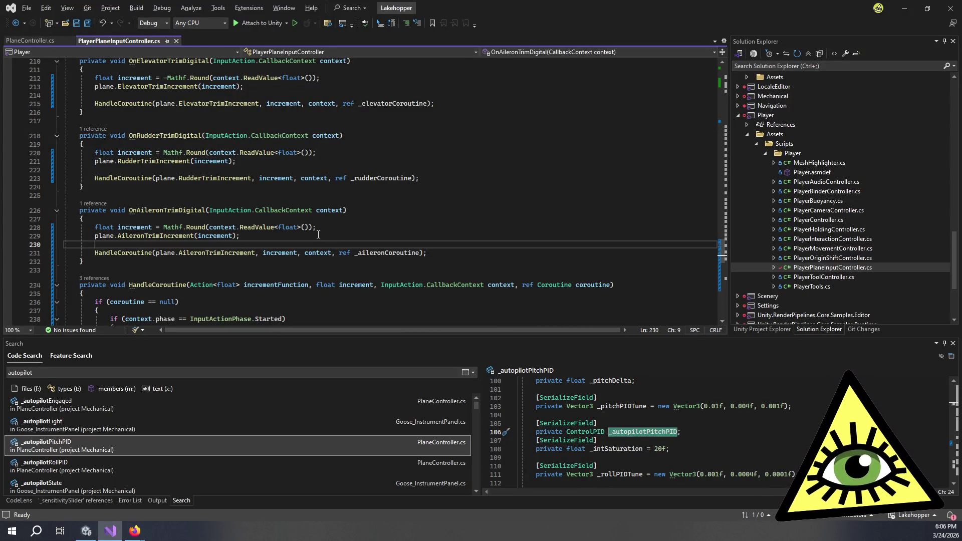
pyautogui.scroll(1, 318, 234)
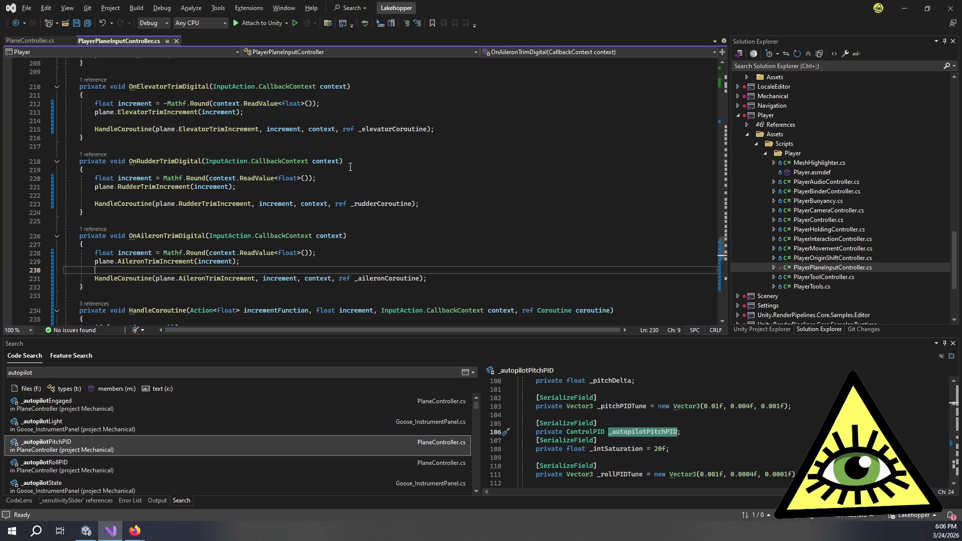
pyautogui.click(213, 203)
pyautogui.click(372, 205)
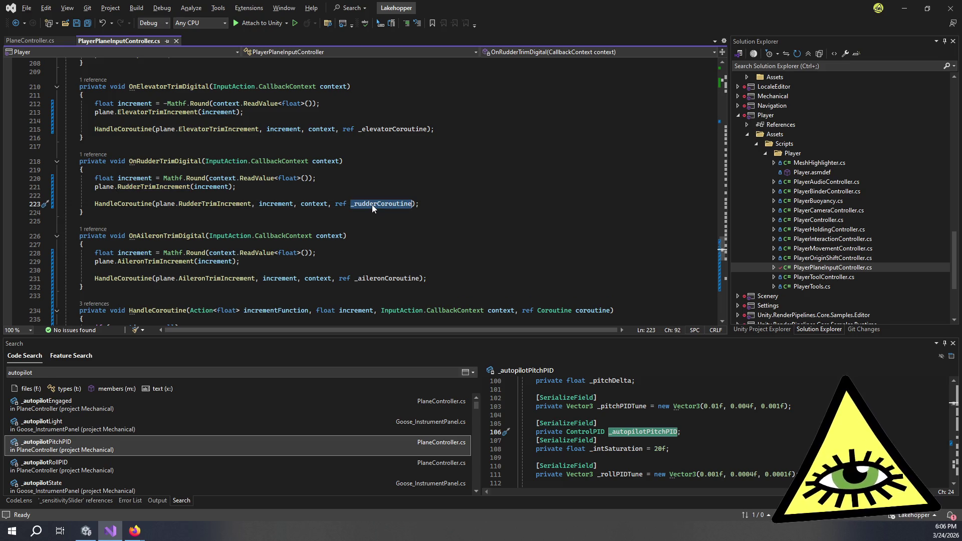
pyautogui.doubleClick(285, 205)
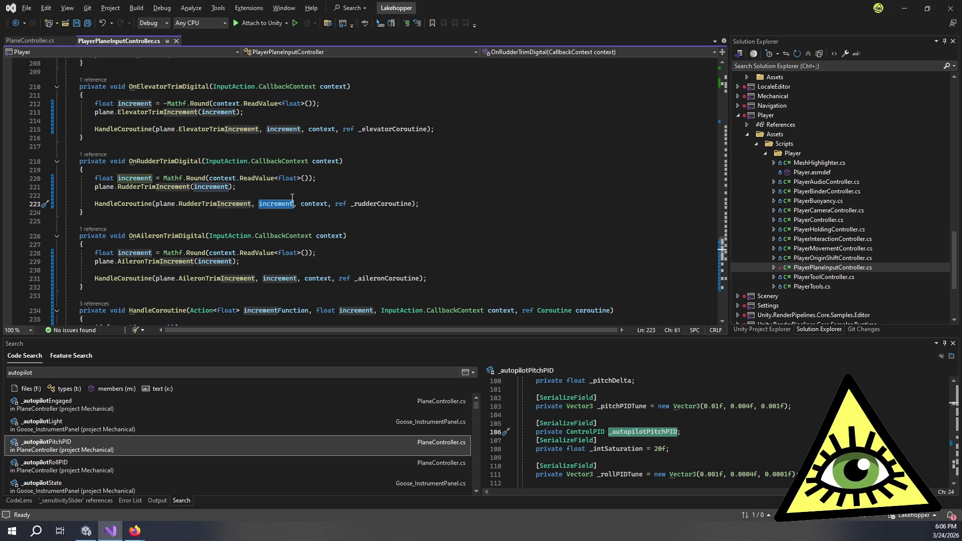
pyautogui.click(289, 186)
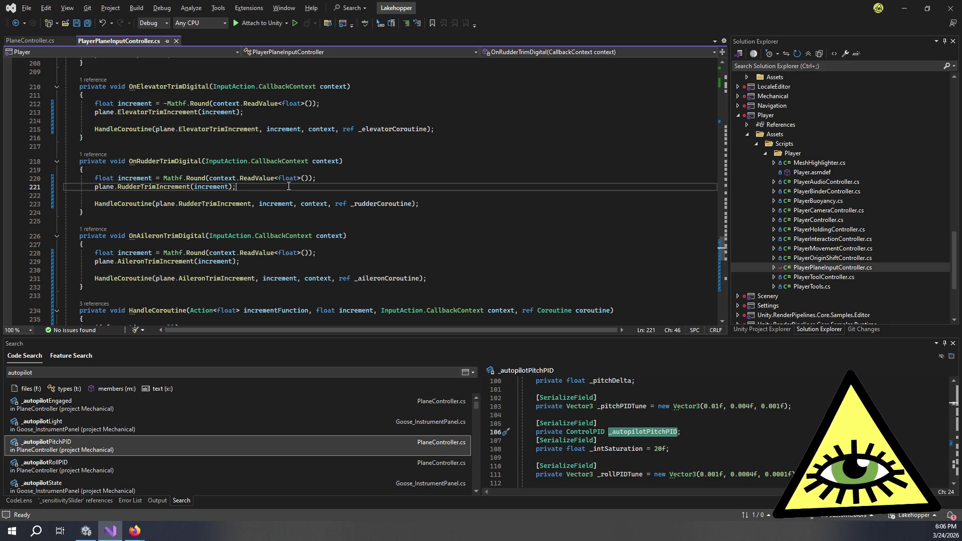
pyautogui.doubleClick(134, 178)
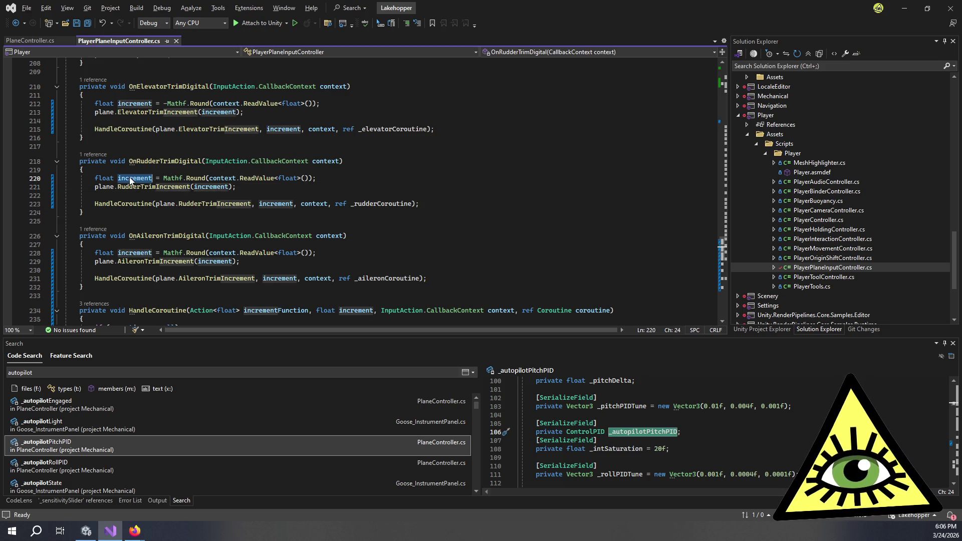
pyautogui.click(162, 177)
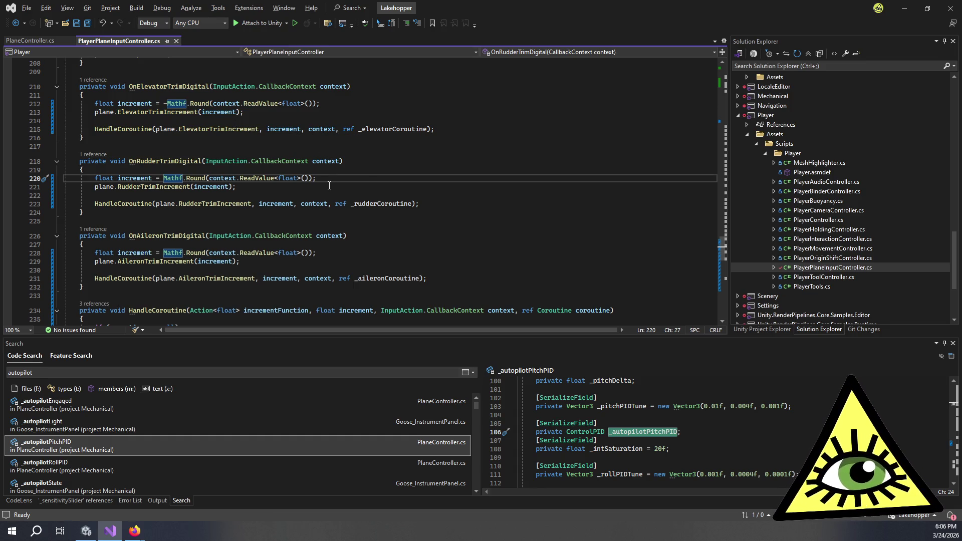
# Compare _rudderCoroutine with _aileronCoroutine and scroll down to HandleCoroutine
pyautogui.doubleClick(381, 203)
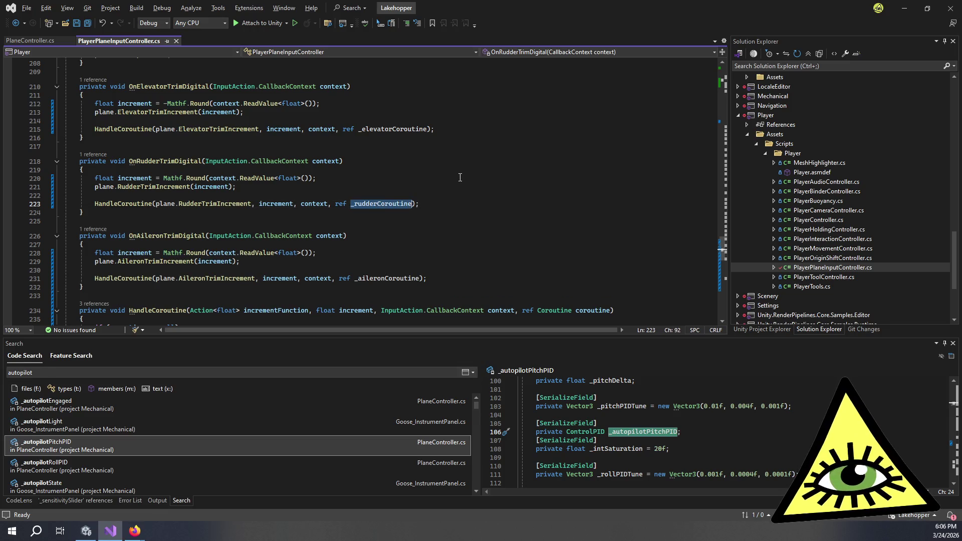
pyautogui.doubleClick(396, 278)
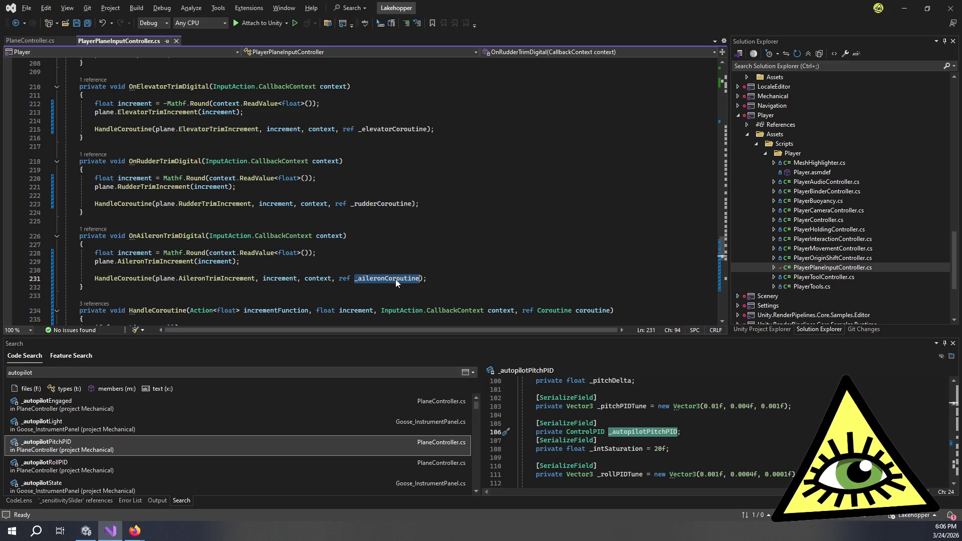
pyautogui.click(395, 264)
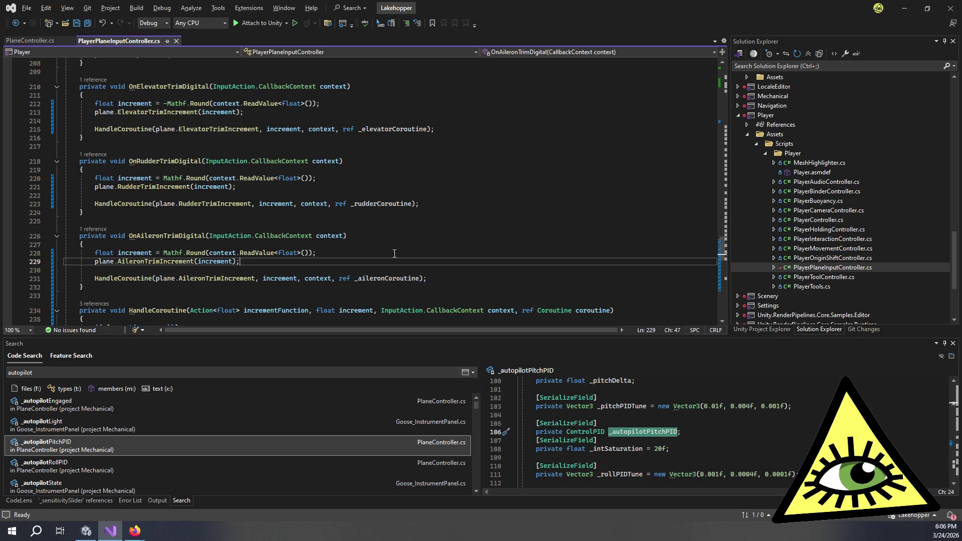
pyautogui.scroll(-7, 395, 259)
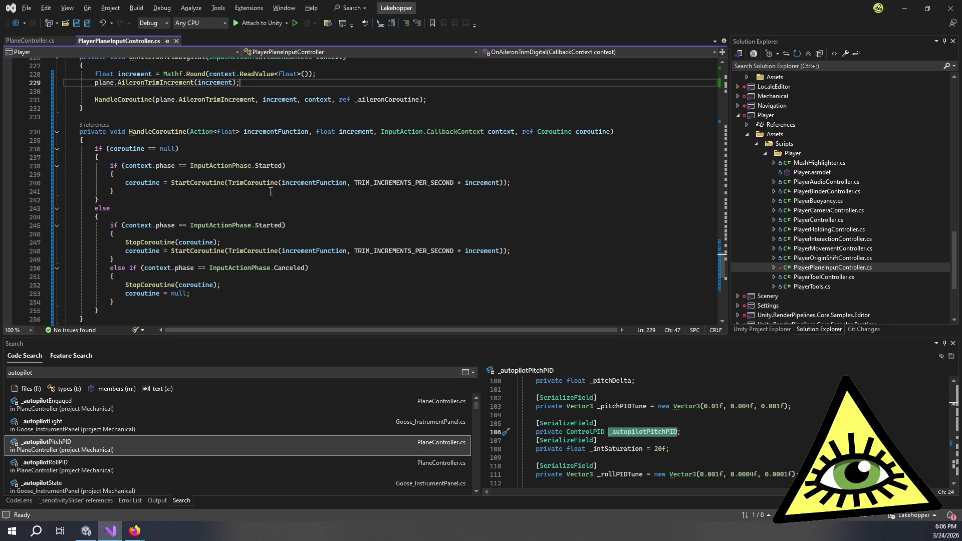
pyautogui.click(234, 195)
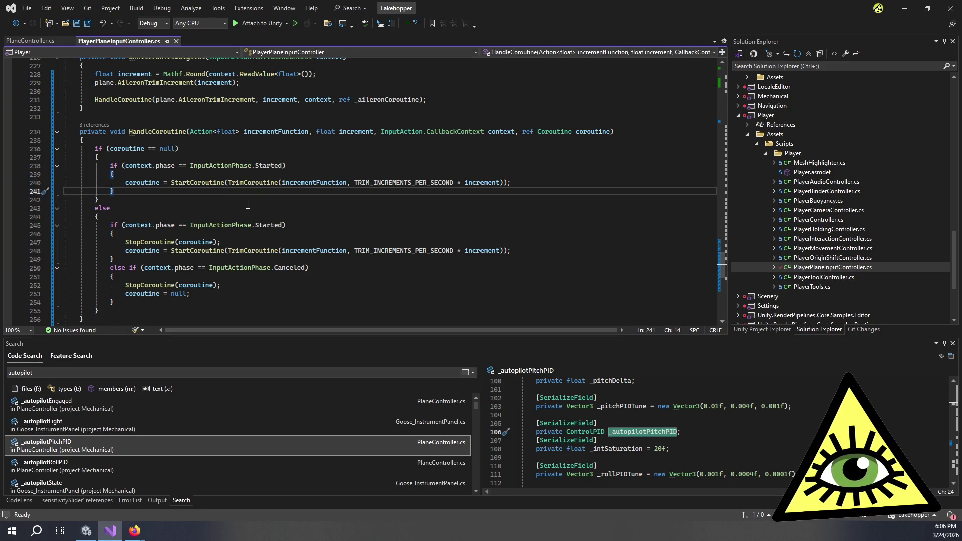
pyautogui.scroll(-2, 248, 212)
pyautogui.scroll(3, 248, 212)
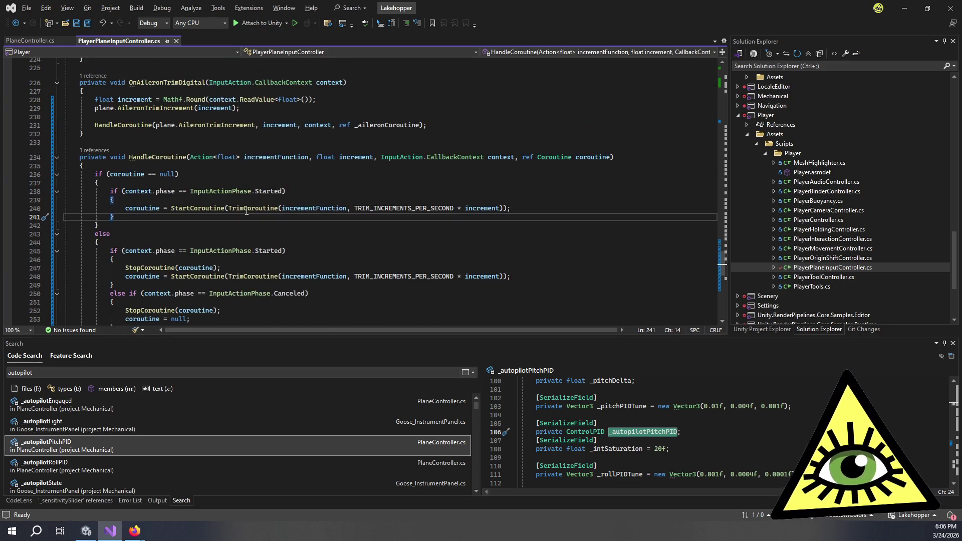
pyautogui.scroll(-2, 242, 199)
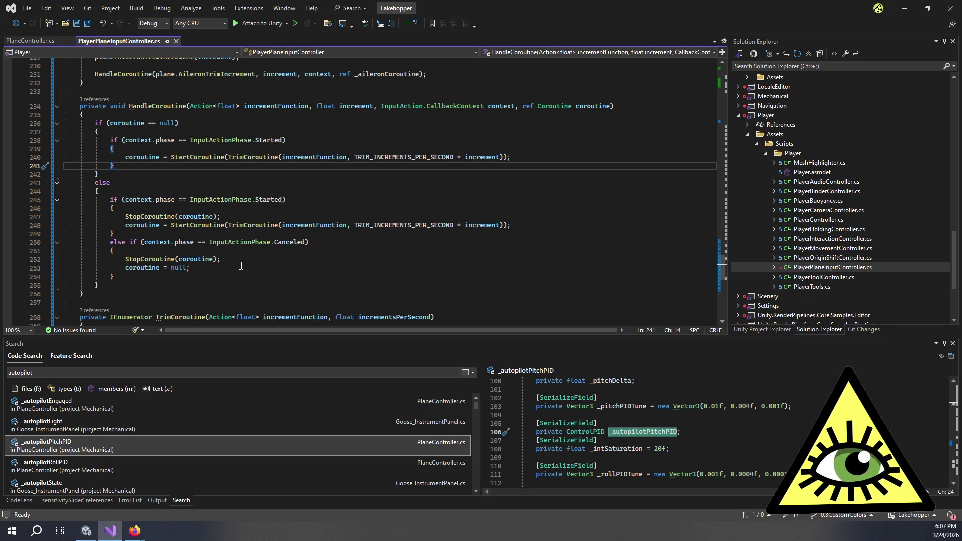
pyautogui.scroll(20, 241, 266)
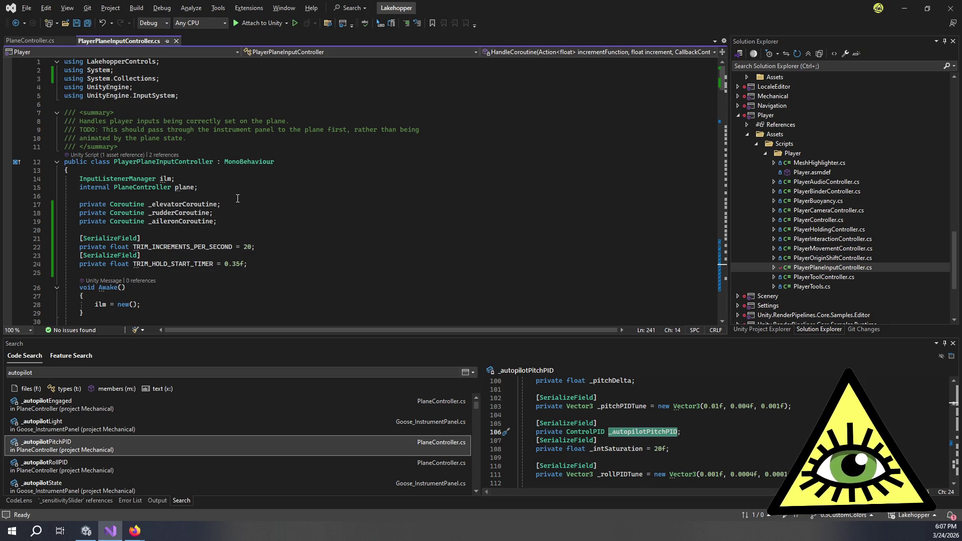
pyautogui.scroll(-20, 239, 206)
pyautogui.scroll(-8, 289, 212)
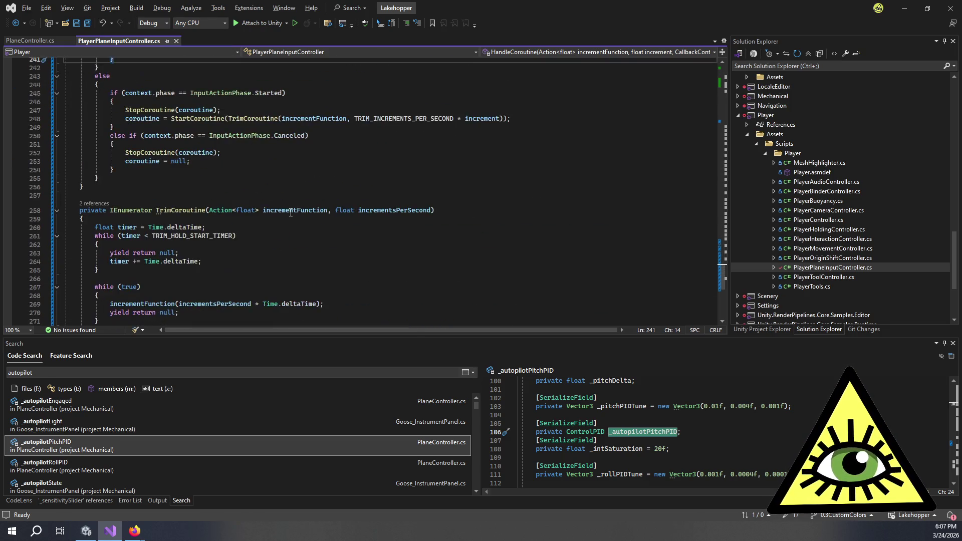
pyautogui.scroll(7, 281, 231)
pyautogui.scroll(-5, 260, 282)
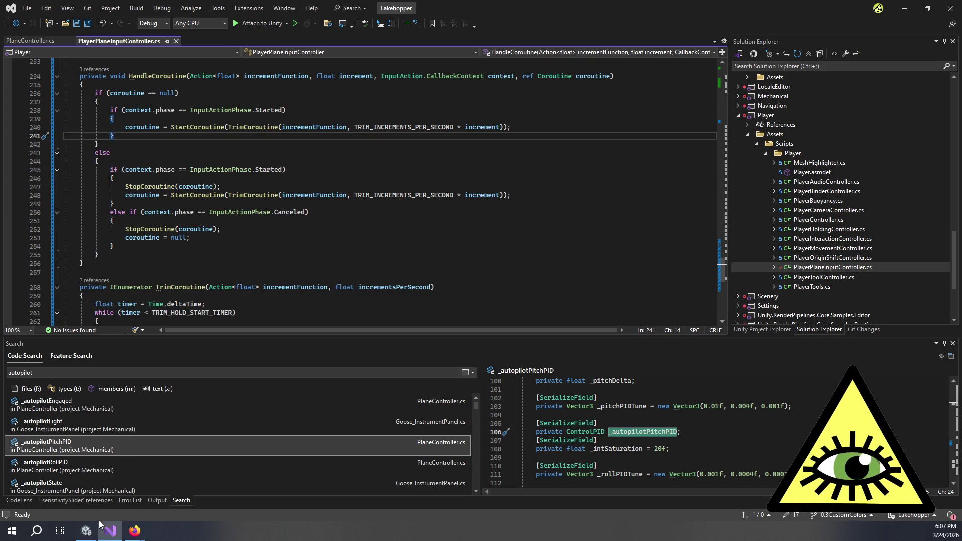
pyautogui.moveTo(87, 533)
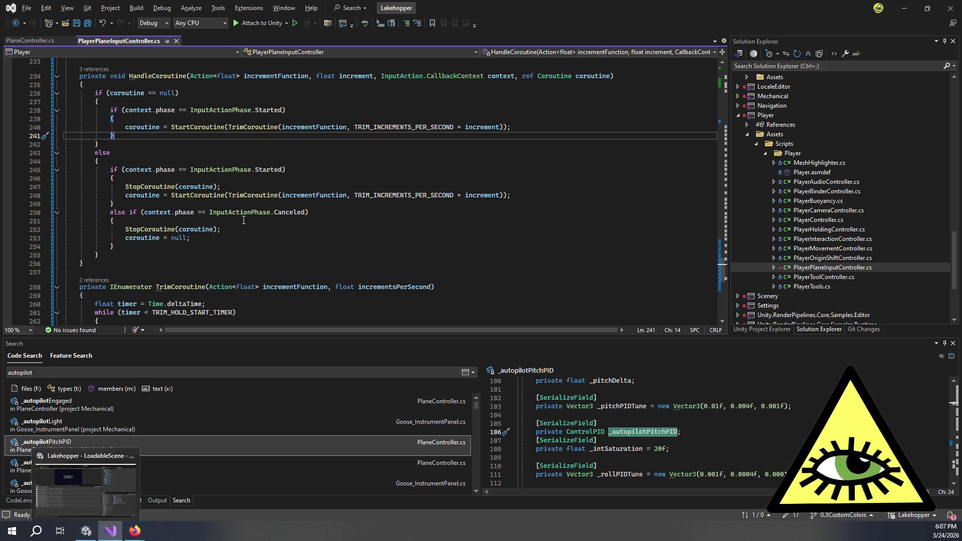
pyautogui.scroll(7, 253, 157)
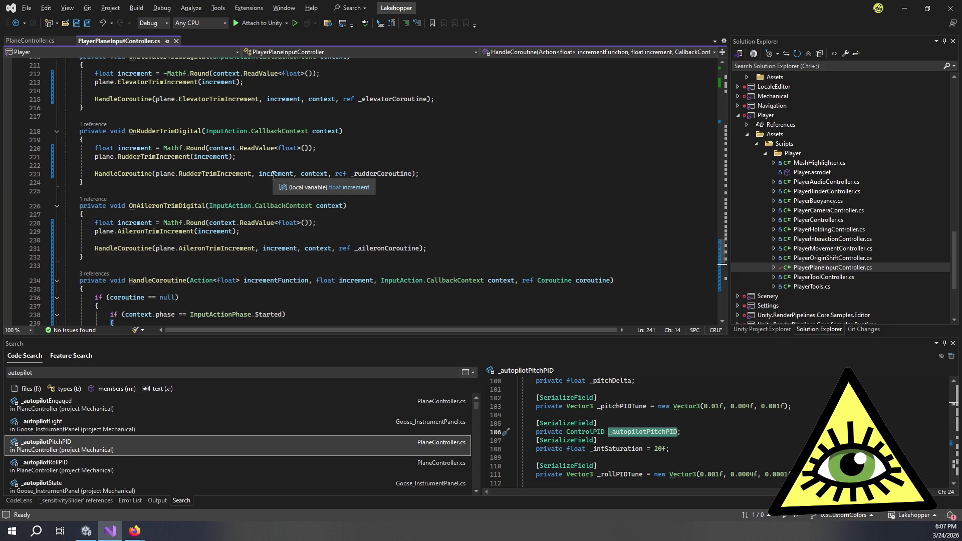
pyautogui.moveTo(314, 177)
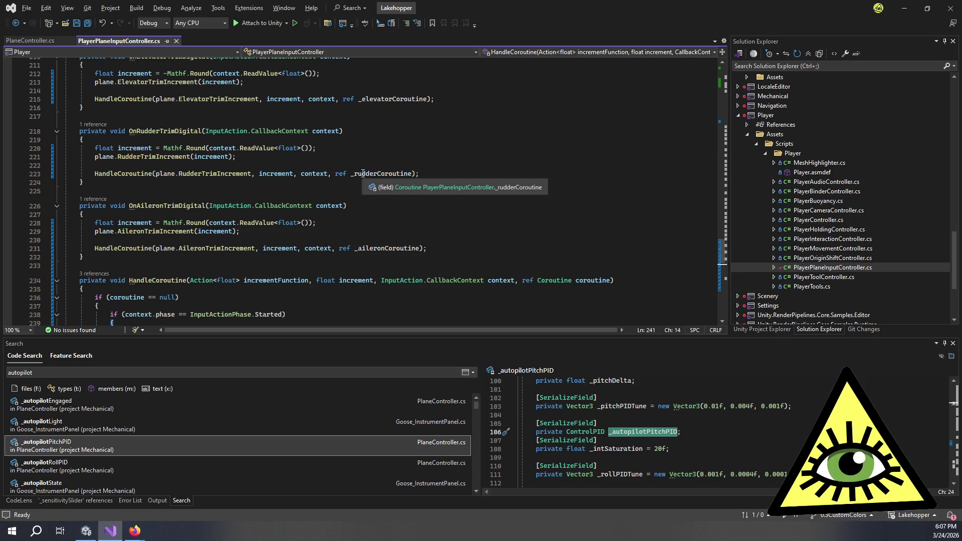
# Add ', p, c' to the RudderTrimDigital and AileronTrimDigital phase arrays on lines 69–70
pyautogui.scroll(20, 351, 185)
pyautogui.scroll(-14, 377, 192)
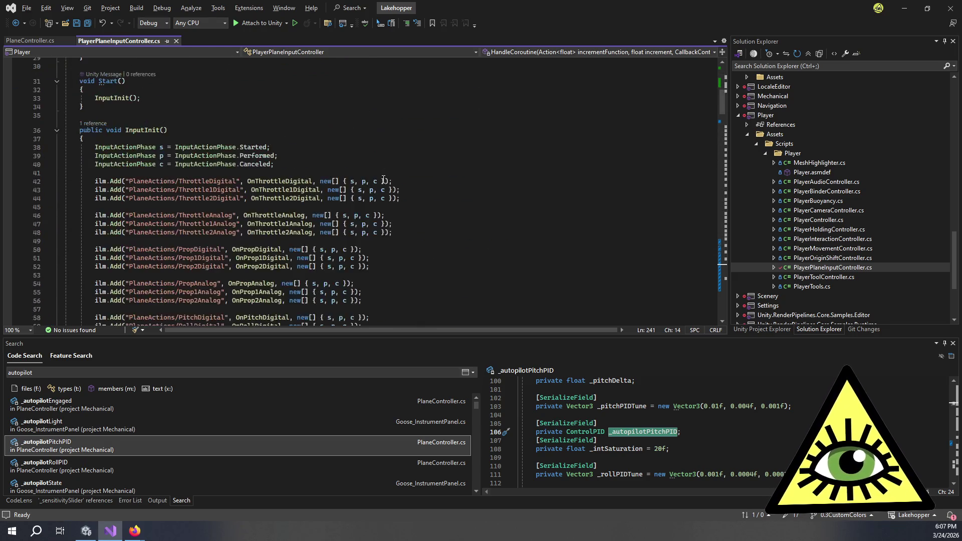
pyautogui.click(371, 284)
pyautogui.write(', ')
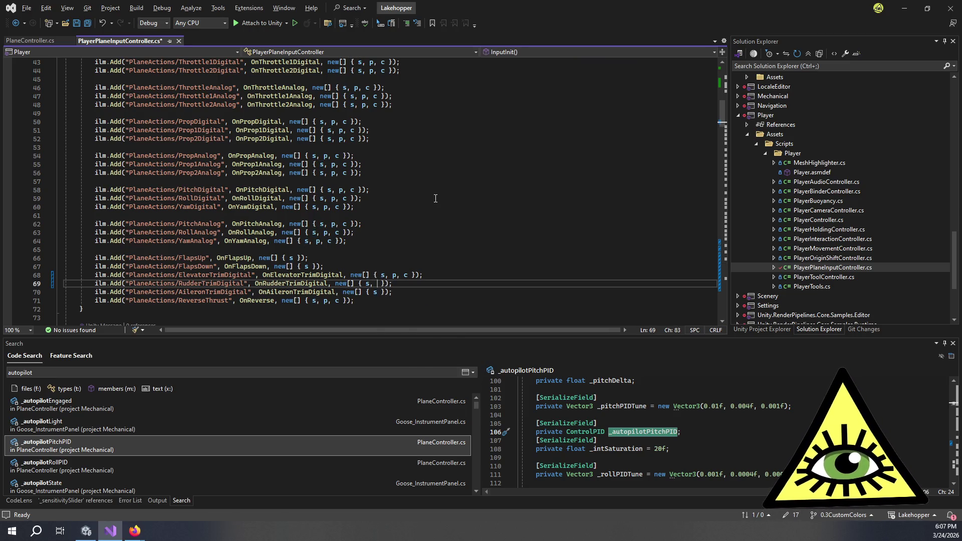
pyautogui.write('p, ')
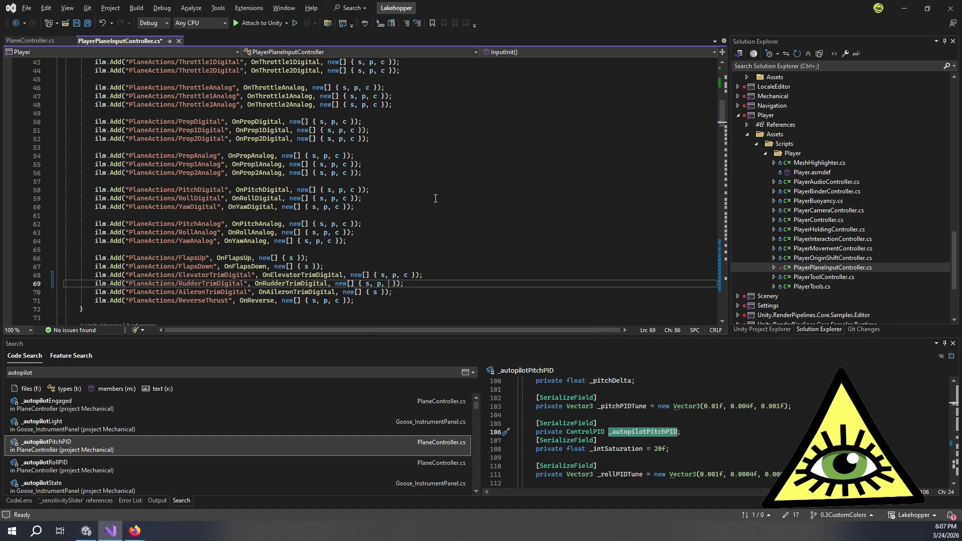
pyautogui.write('c')
pyautogui.click(435, 199)
pyautogui.click(378, 293)
pyautogui.write(', p, c')
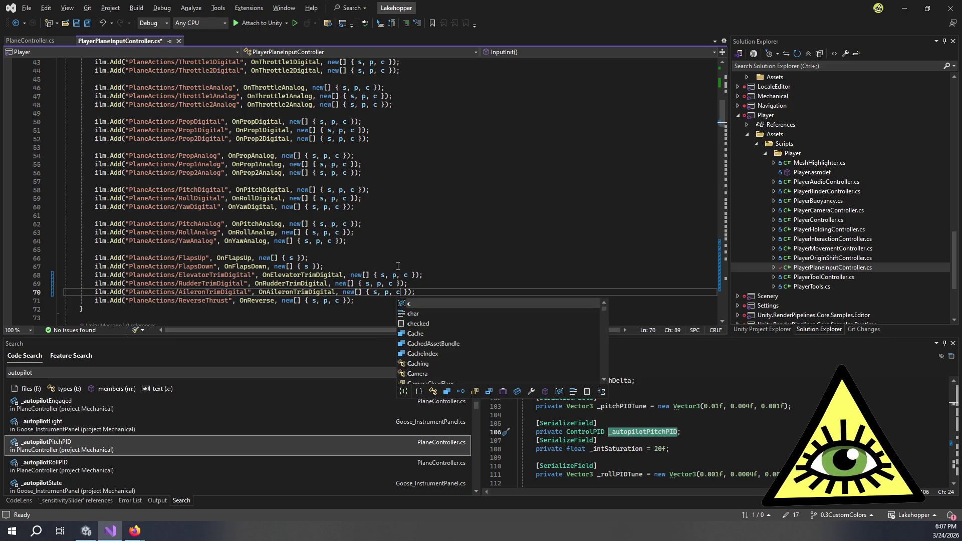
pyautogui.click(422, 253)
# Save PlayerPlaneInputController.cs and return to the Unity editor
pyautogui.hotkey('ctrl', 's')
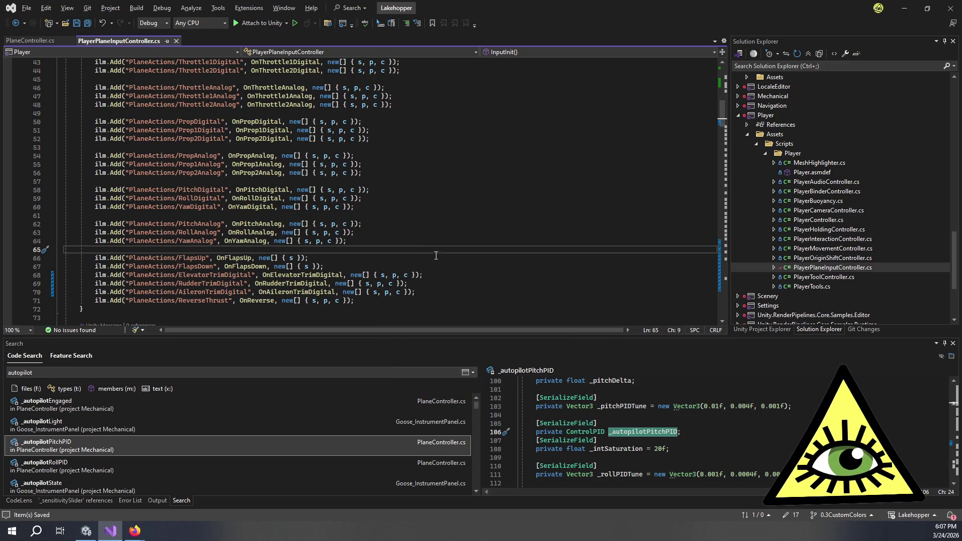
pyautogui.scroll(6, 437, 256)
pyautogui.scroll(-1, 444, 261)
pyautogui.moveTo(300, 165)
pyautogui.mouseDown()
pyautogui.moveTo(170, 131)
pyautogui.moveTo(315, 138)
pyautogui.mouseUp()
pyautogui.click(315, 139)
pyautogui.scroll(-4, 472, 207)
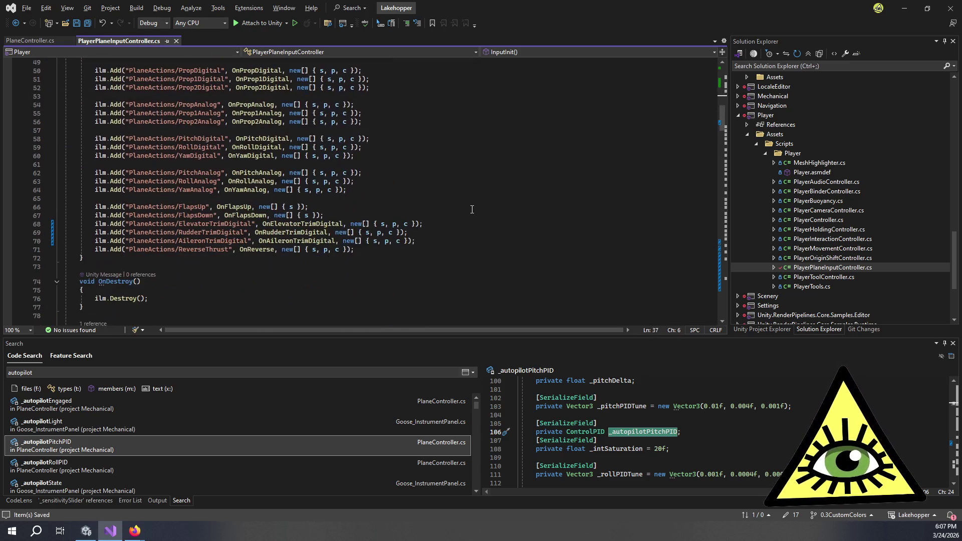
pyautogui.hotkey('alt', 'Tab')
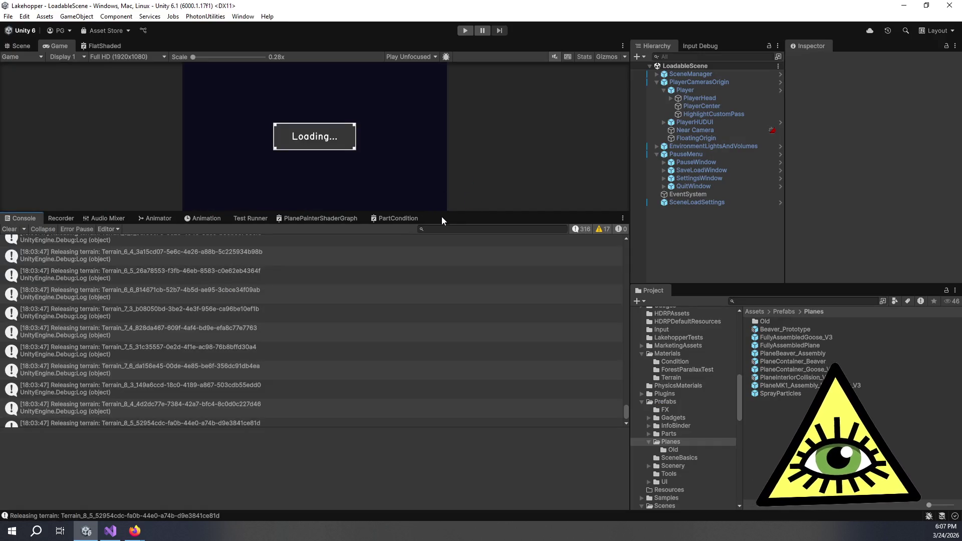
# Give the Game view most of the height, leaving a slightly taller Console below it
pyautogui.moveTo(452, 213)
pyautogui.mouseDown()
pyautogui.moveTo(436, 340)
pyautogui.moveTo(449, 410)
pyautogui.mouseUp()
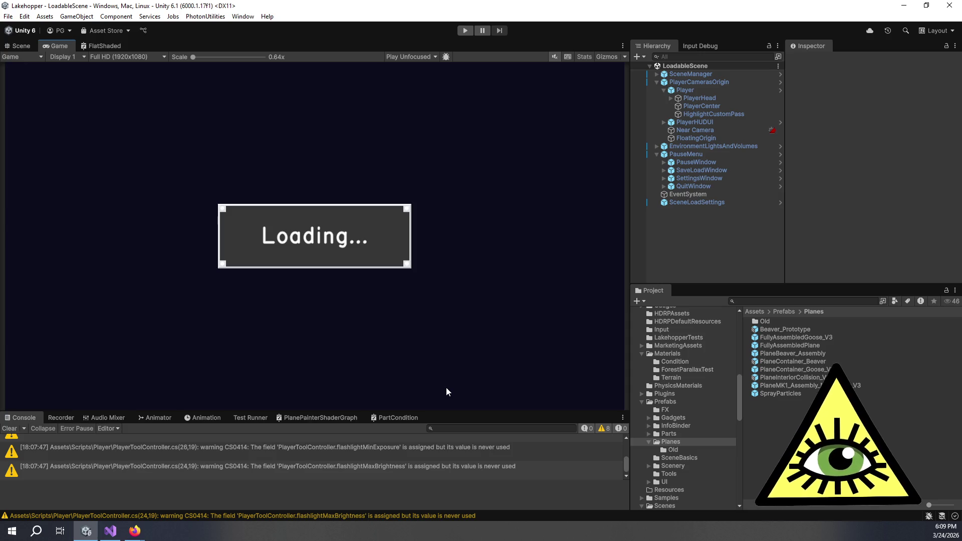
pyautogui.moveTo(457, 411); pyautogui.dragTo(471, 357)
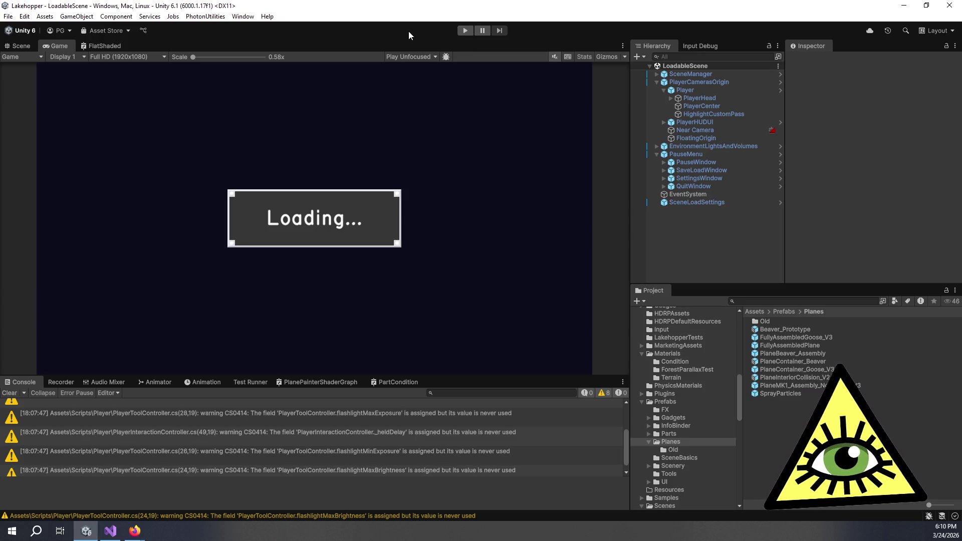
pyautogui.click(466, 31)
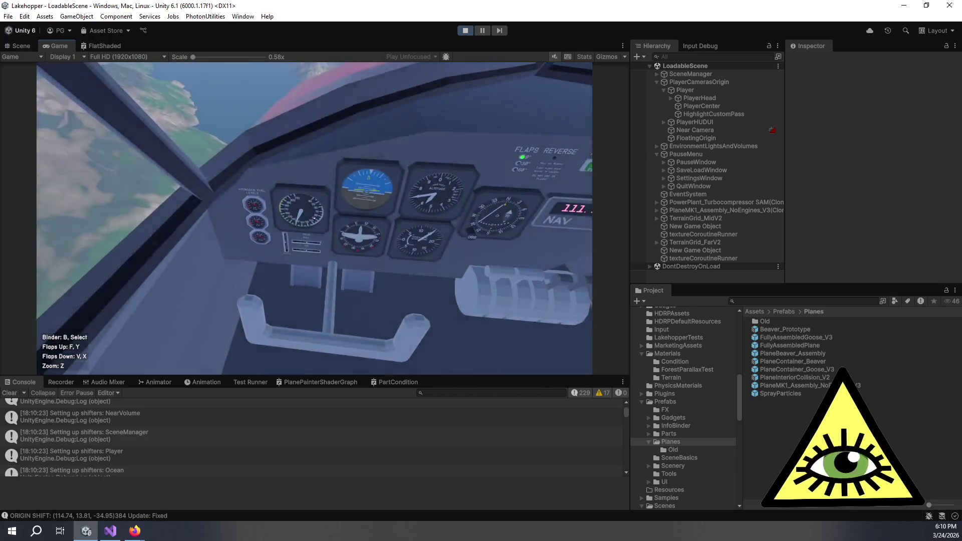
# Zoom in on the cockpit instrument panel in the running game
pyautogui.press('z')
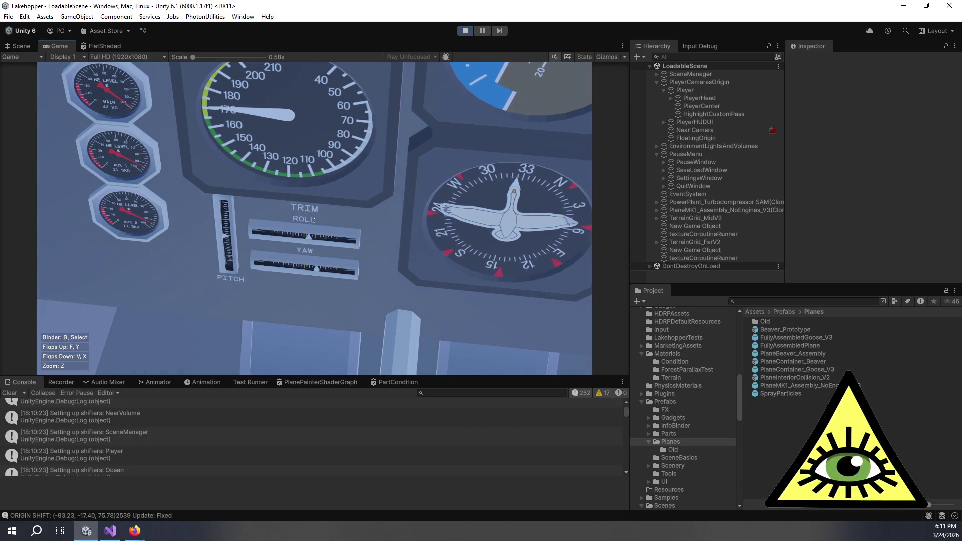
# Zoom back out to the wide cockpit view, fly, then pause the game
pyautogui.press('z')
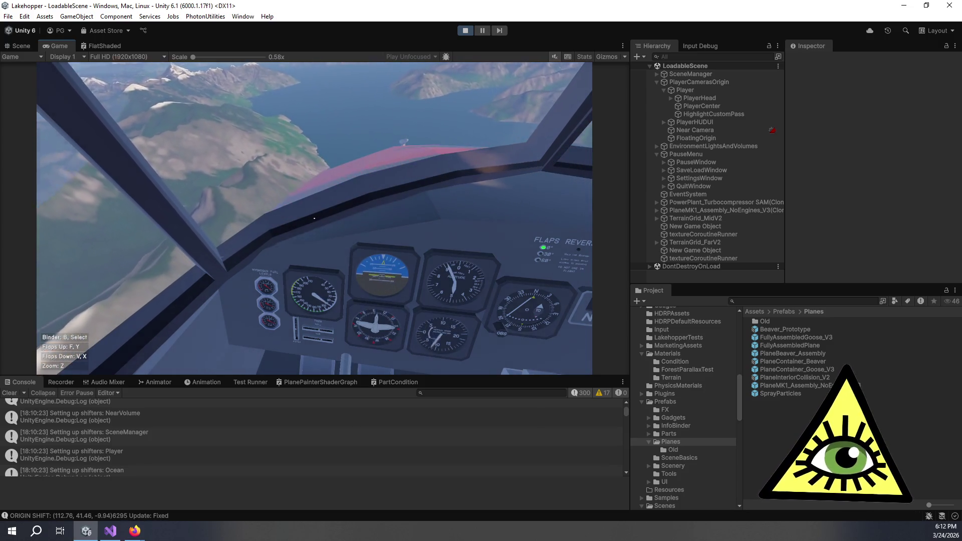
pyautogui.press('Escape')
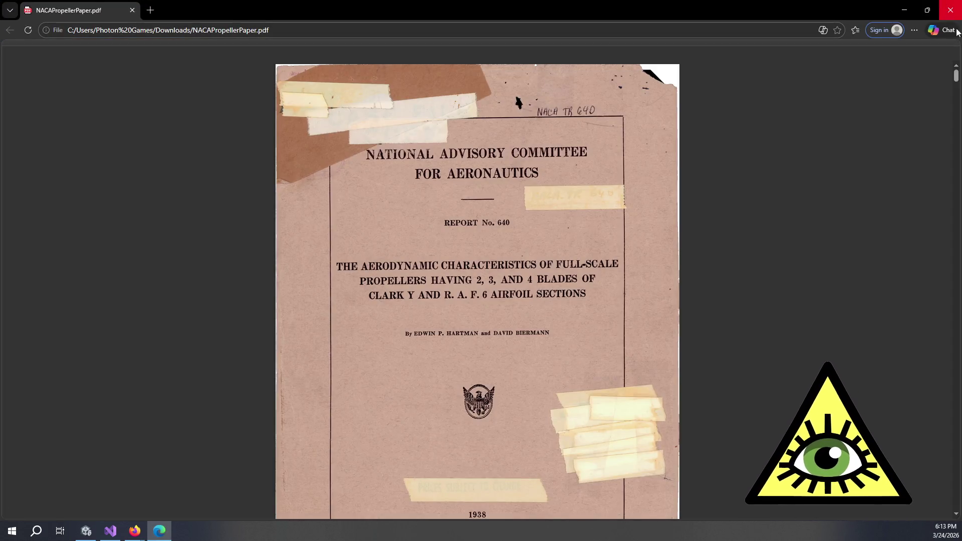
# Close the Edge window showing NACAPropellerPaper.pdf
pyautogui.click(945, 13)
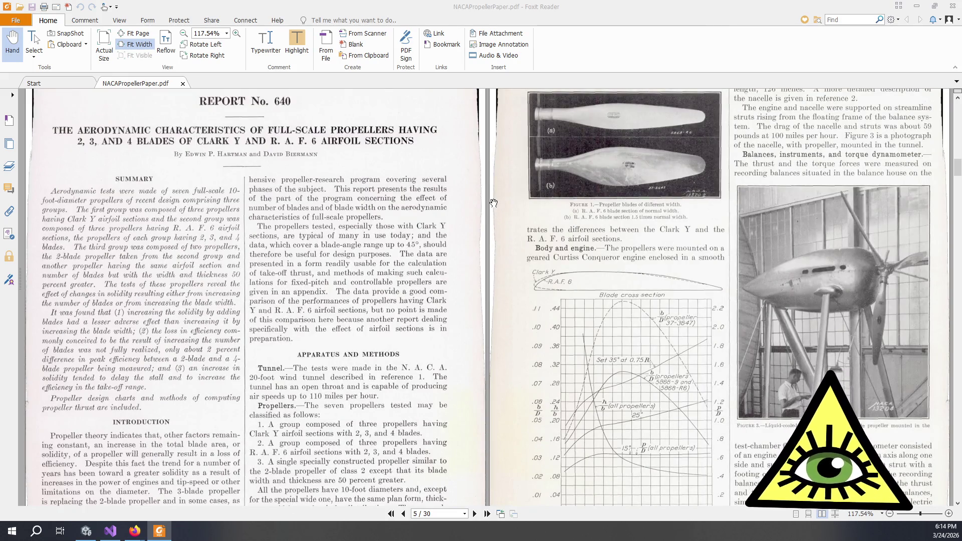
# Scroll the NACA paper to pages 5–6 with Figure 7's design chart and Figure 9's thrust curves
pyautogui.scroll(-3, 497, 210)
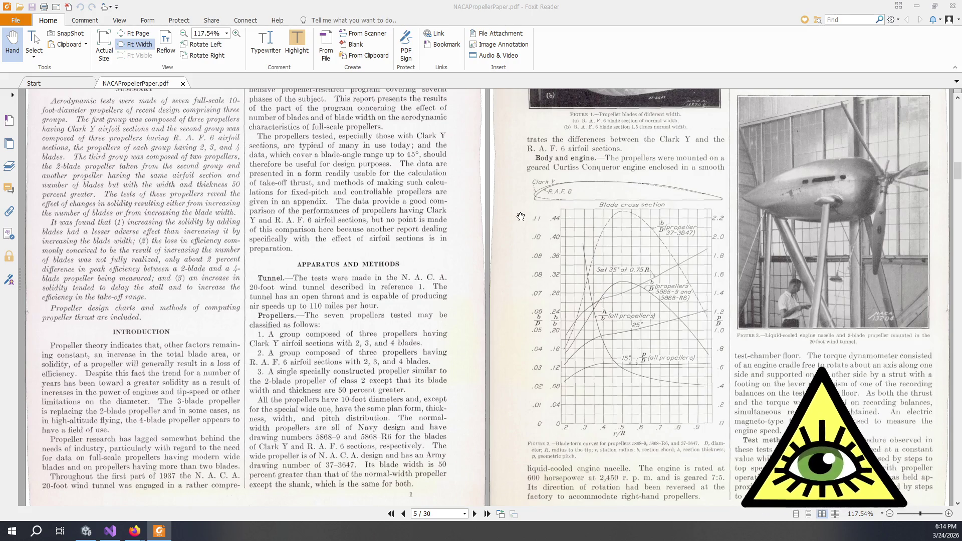
pyautogui.scroll(5, 506, 213)
pyautogui.scroll(-15, 518, 214)
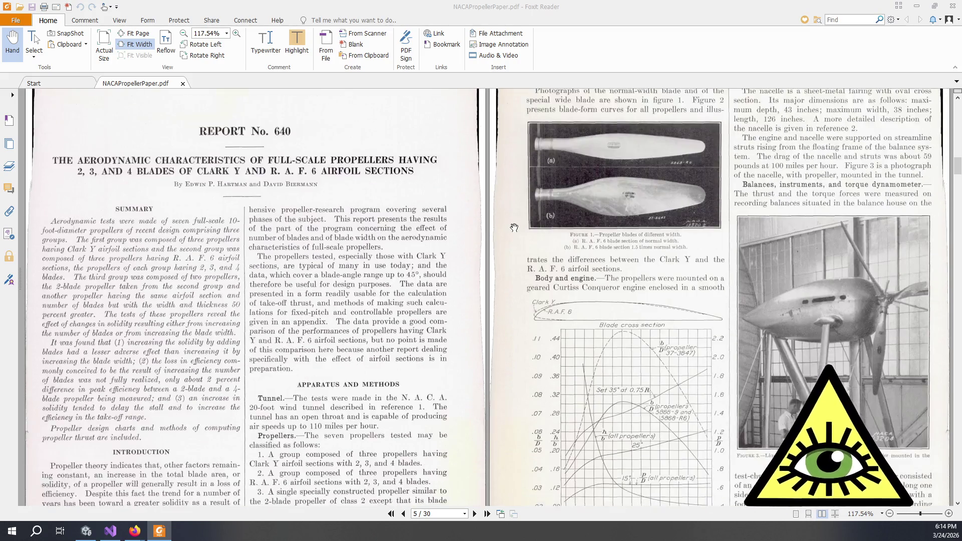
pyautogui.scroll(-5, 509, 234)
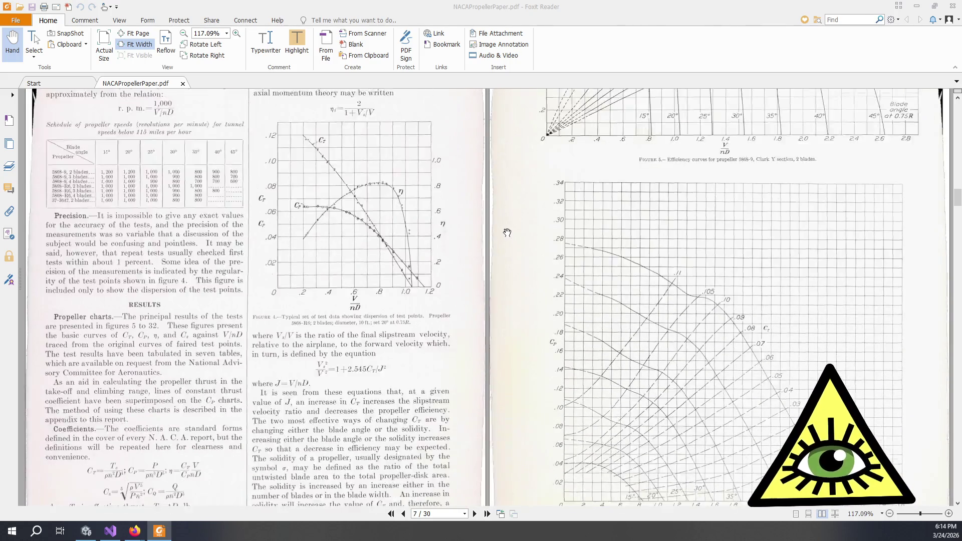
pyautogui.scroll(-10, 508, 232)
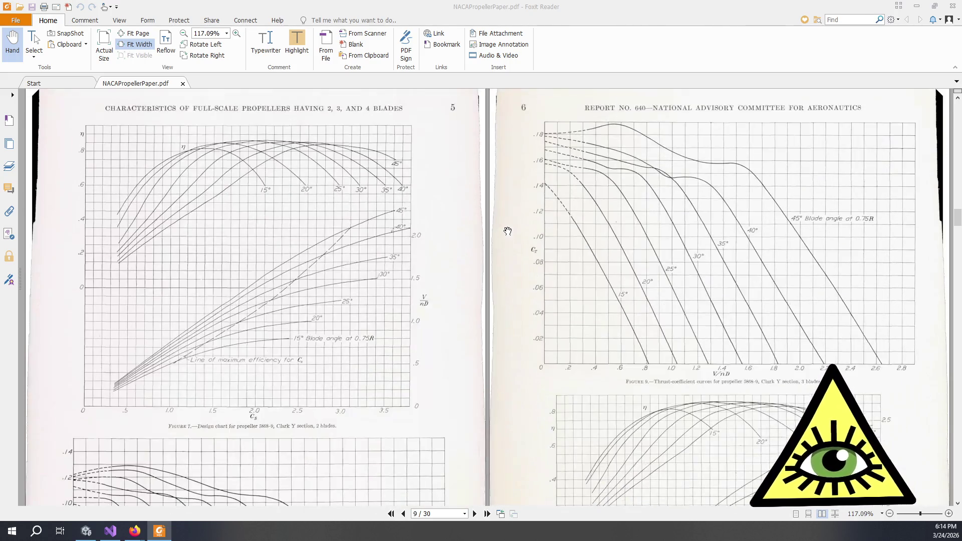
pyautogui.scroll(-3, 507, 231)
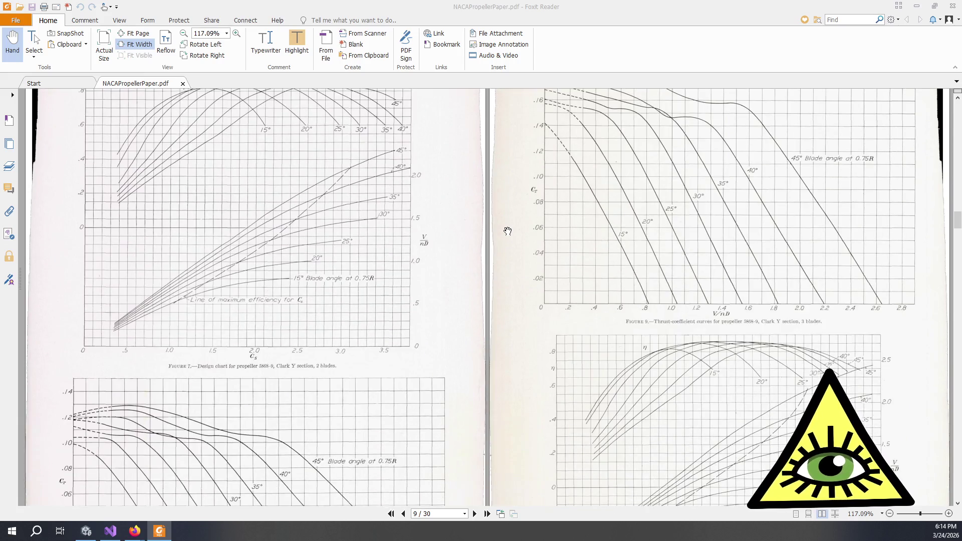
pyautogui.scroll(-5, 507, 231)
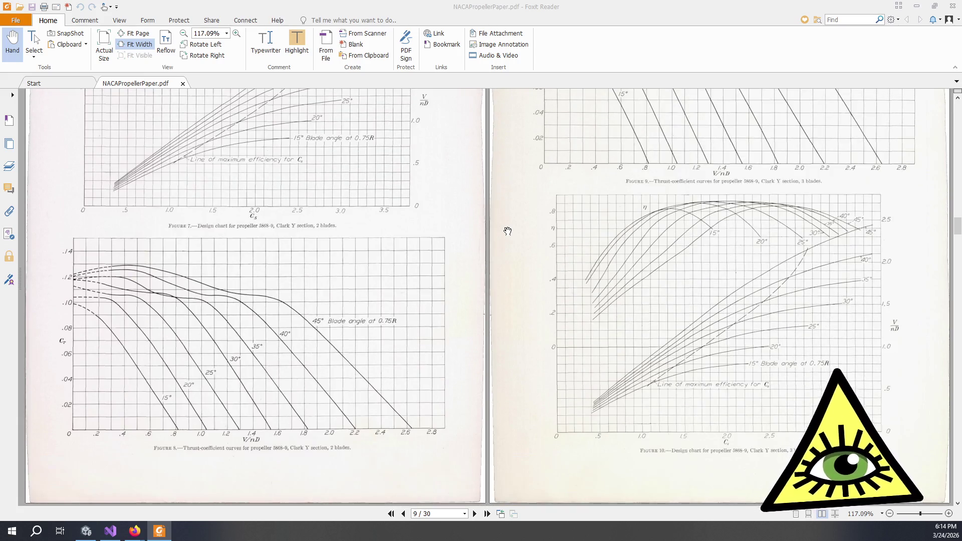
pyautogui.scroll(1, 507, 231)
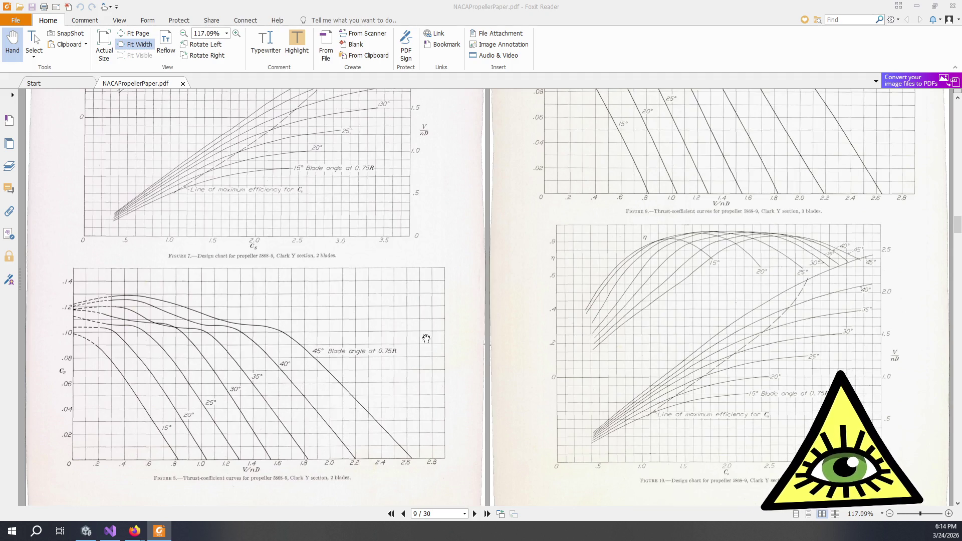
pyautogui.scroll(3, 524, 309)
pyautogui.scroll(2, 525, 309)
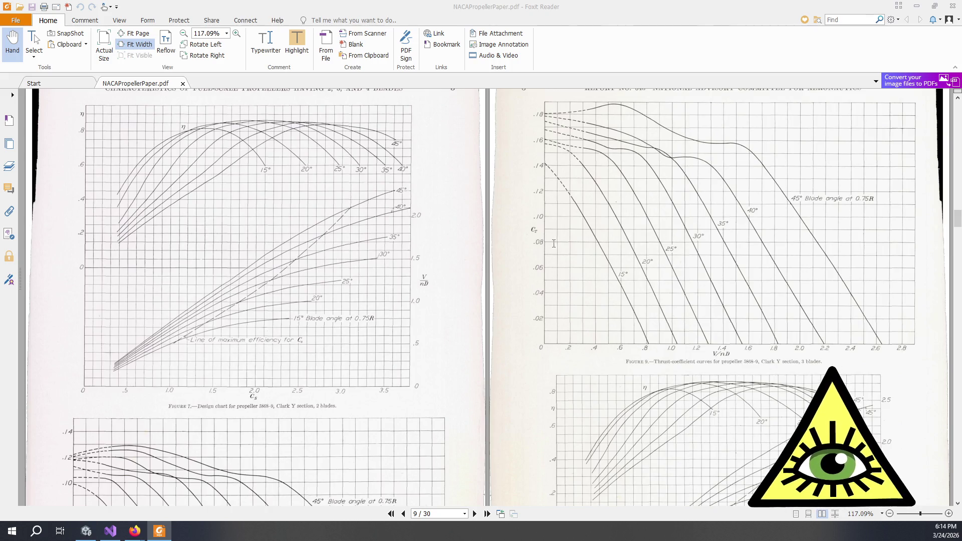
pyautogui.scroll(-6, 417, 327)
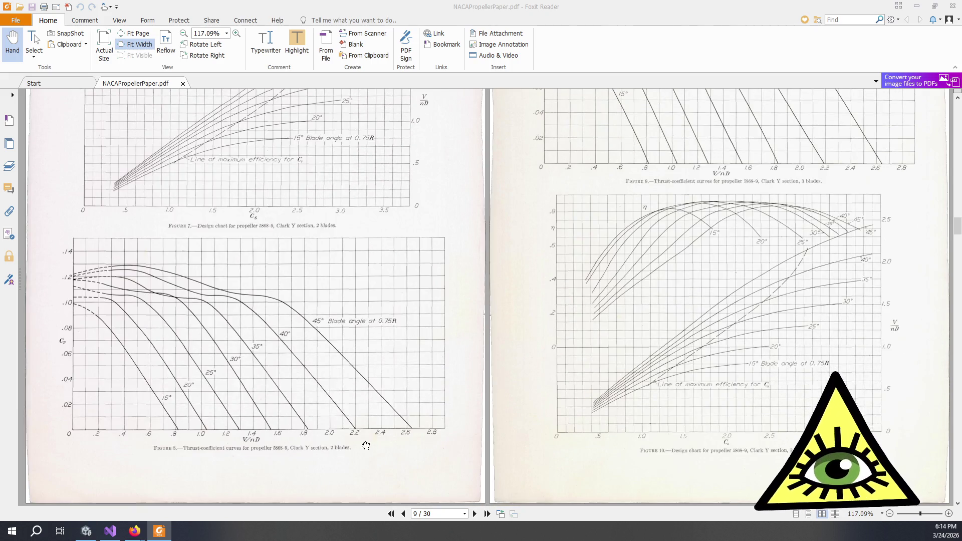
pyautogui.scroll(3, 607, 168)
pyautogui.scroll(2, 606, 168)
pyautogui.scroll(2, 647, 265)
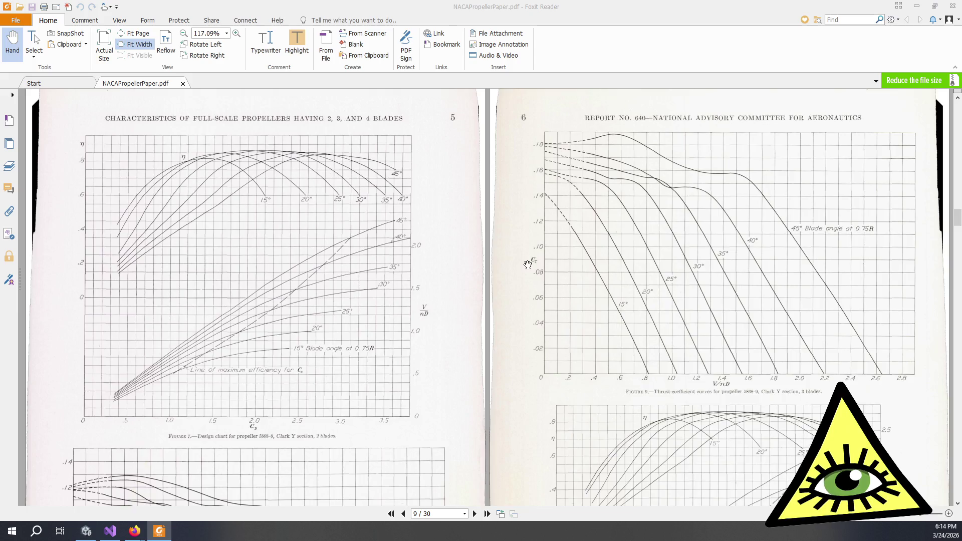
pyautogui.scroll(15, 527, 264)
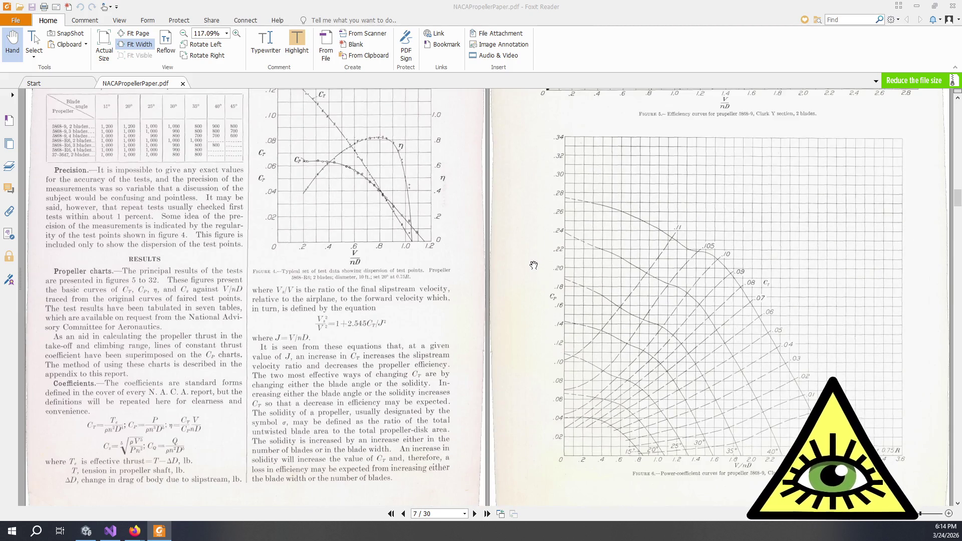
pyautogui.scroll(-1, 627, 299)
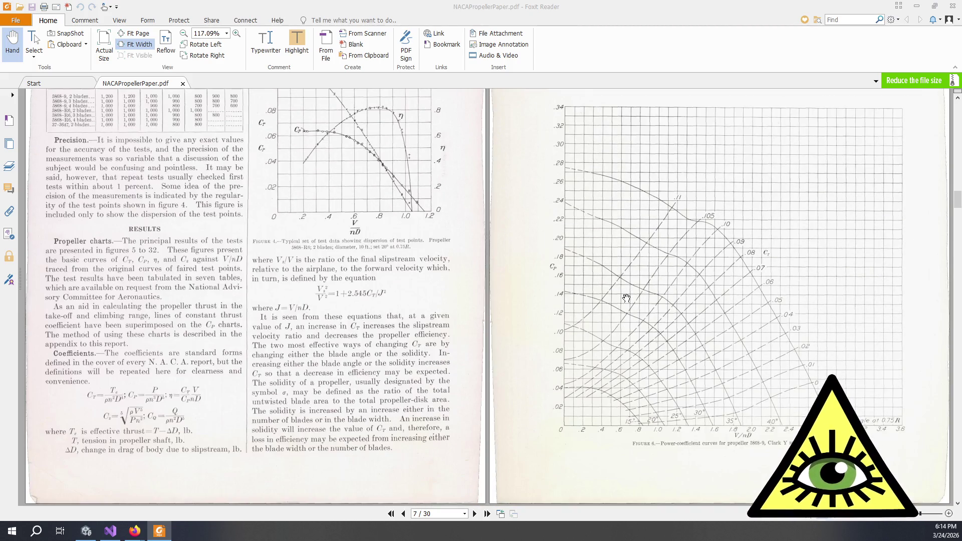
pyautogui.scroll(-15, 632, 301)
pyautogui.scroll(-5, 639, 303)
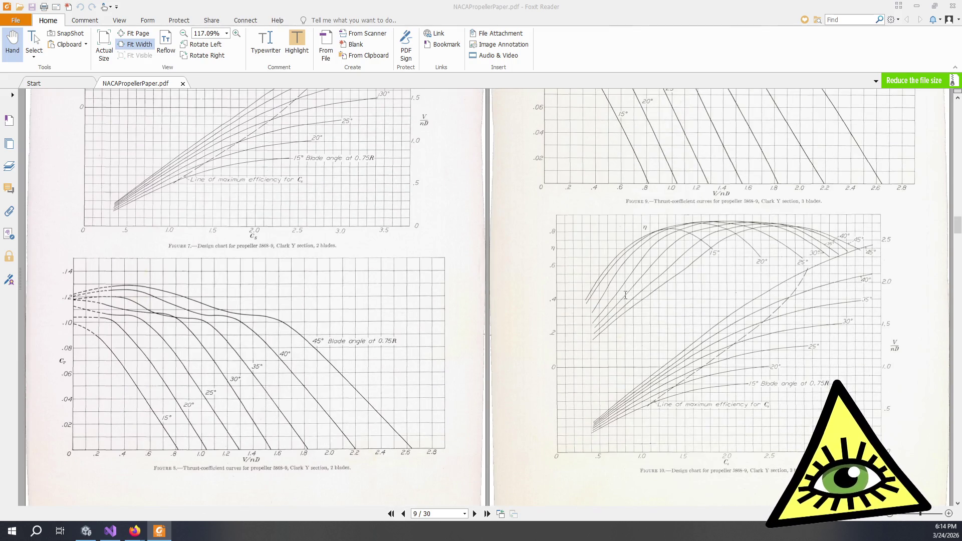
pyautogui.scroll(-1, 625, 295)
pyautogui.scroll(-10, 632, 224)
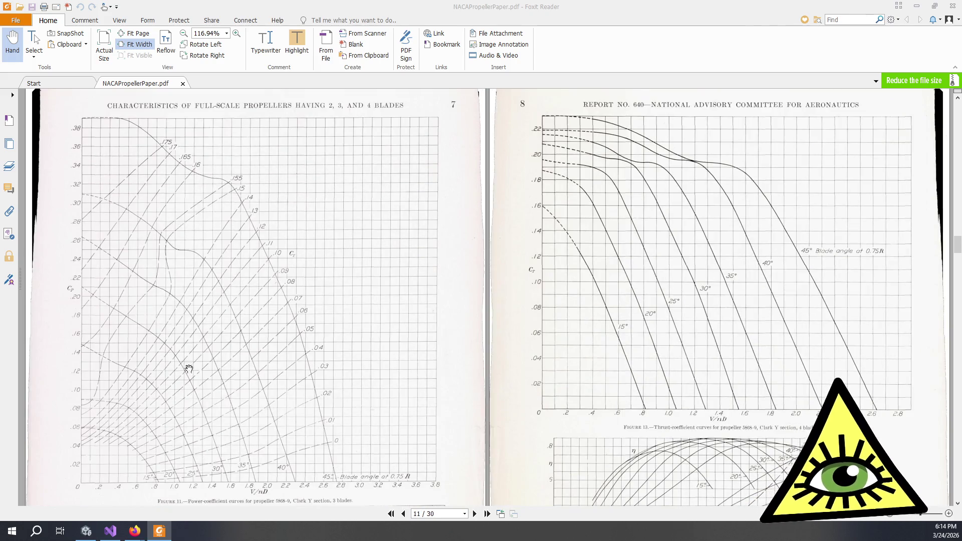
pyautogui.scroll(1, 193, 337)
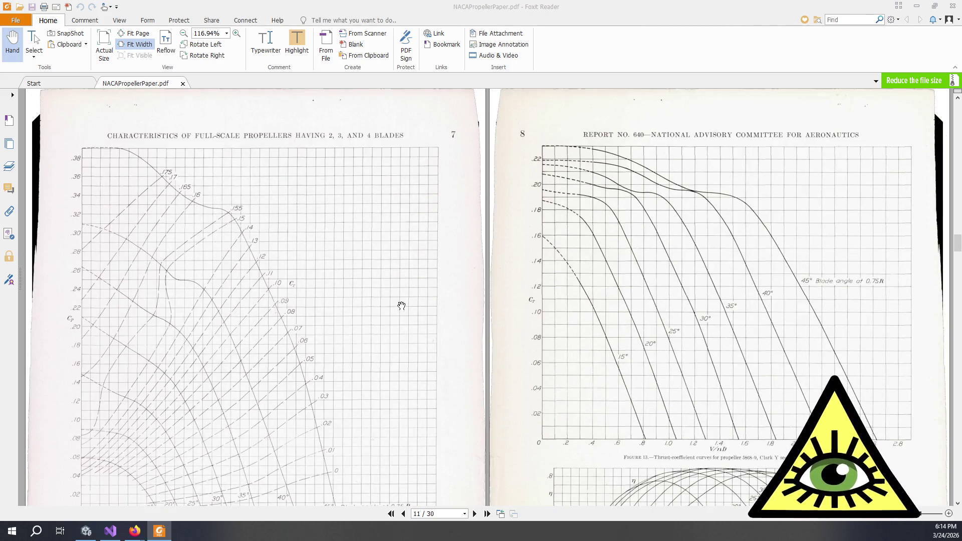
pyautogui.scroll(8, 527, 240)
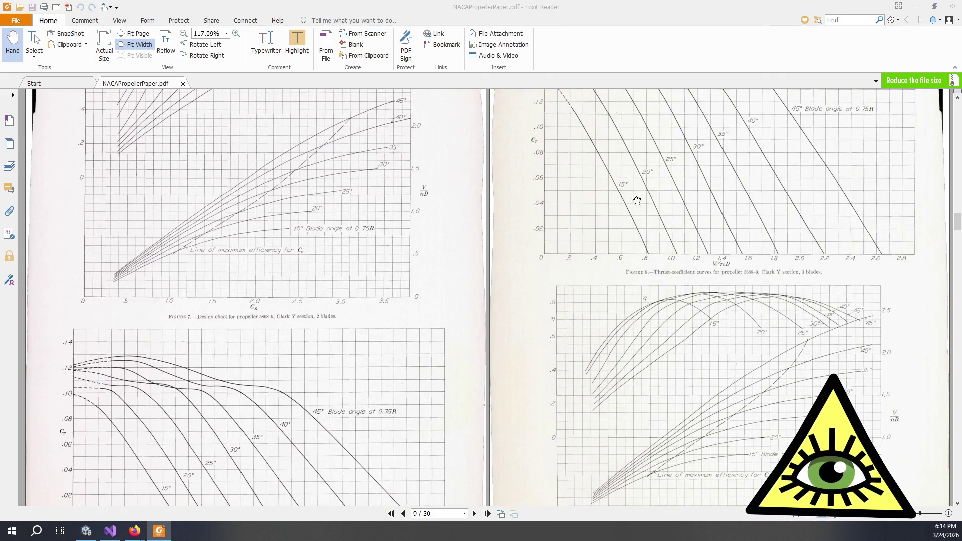
pyautogui.scroll(-1, 657, 188)
pyautogui.scroll(3, 661, 175)
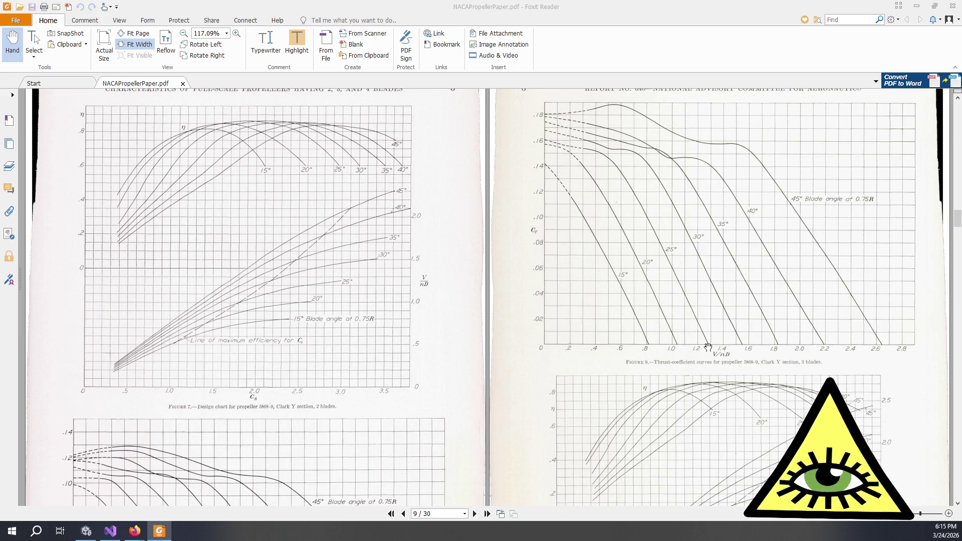
pyautogui.moveTo(722, 353); pyautogui.dragTo(729, 353)
pyautogui.click(725, 355)
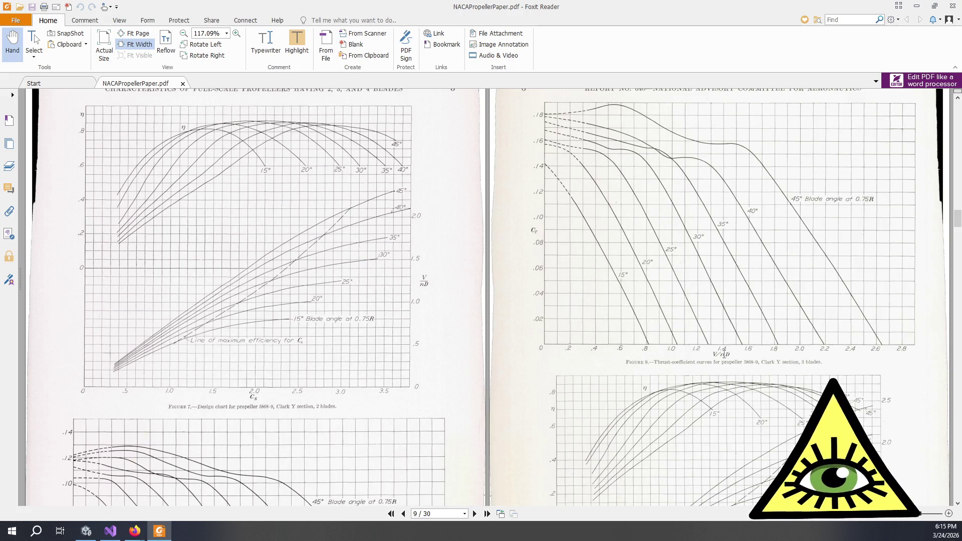
pyautogui.moveTo(724, 359)
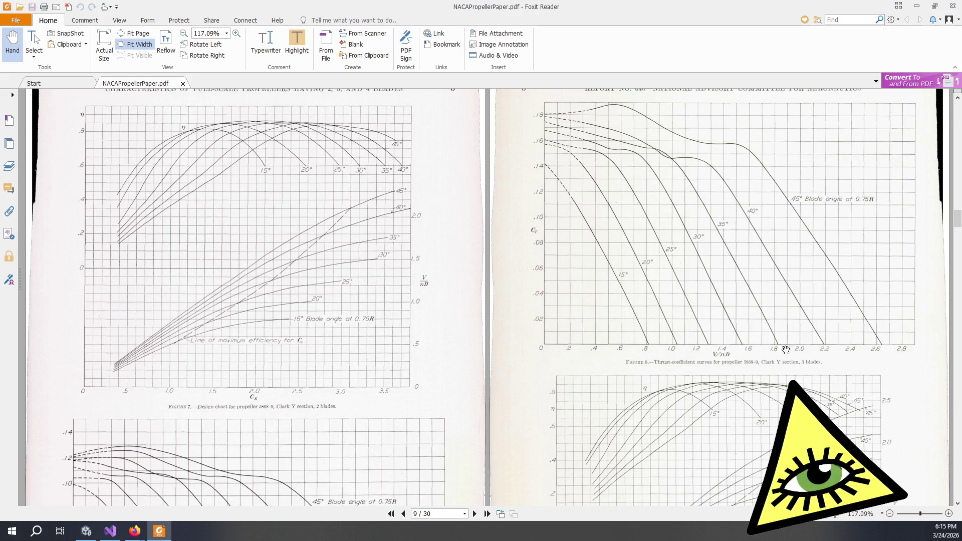
pyautogui.doubleClick(717, 354)
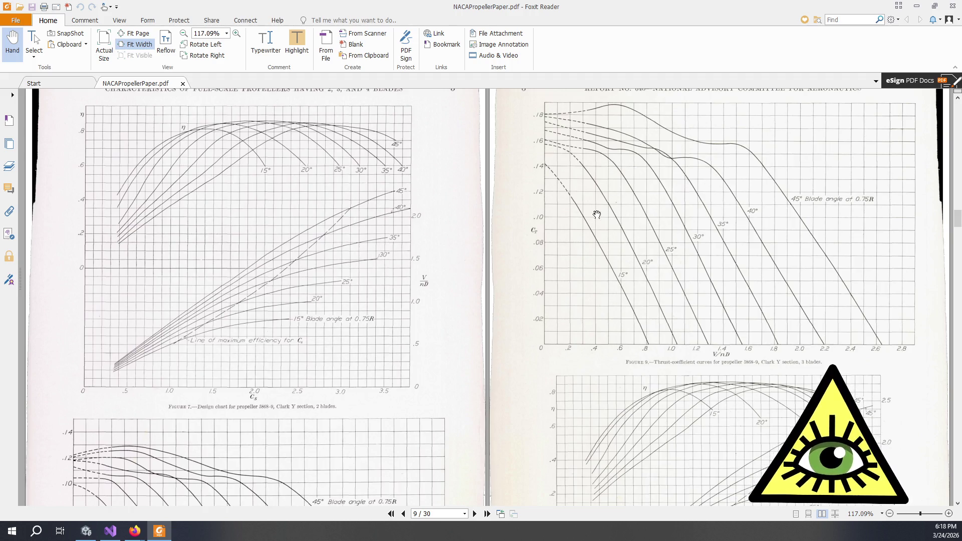
pyautogui.scroll(-10, 597, 214)
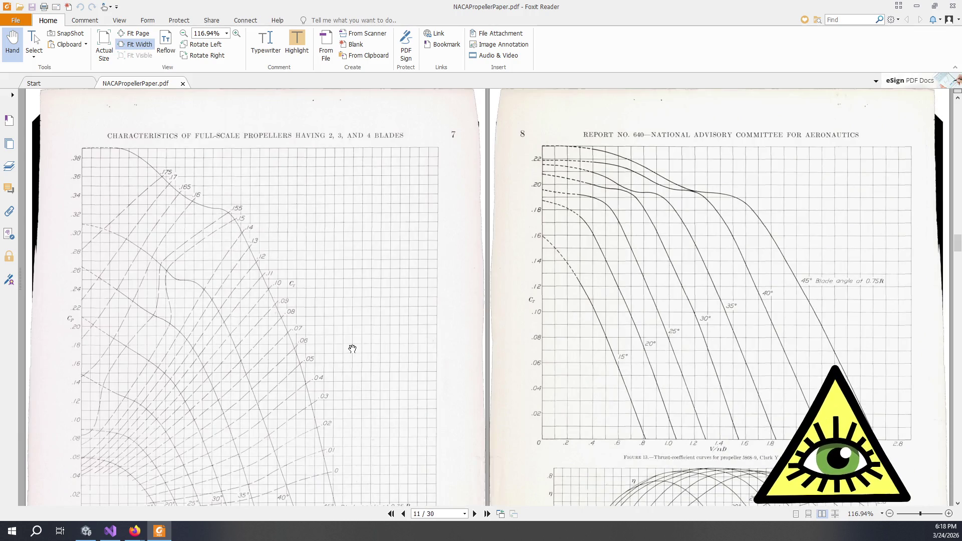
pyautogui.scroll(-1, 345, 349)
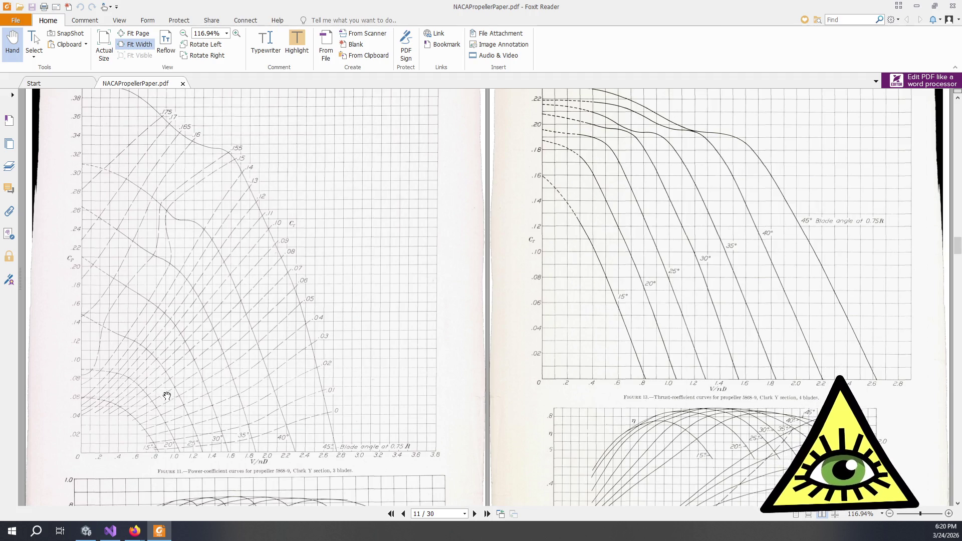
pyautogui.scroll(10, 251, 369)
pyautogui.scroll(2, 366, 347)
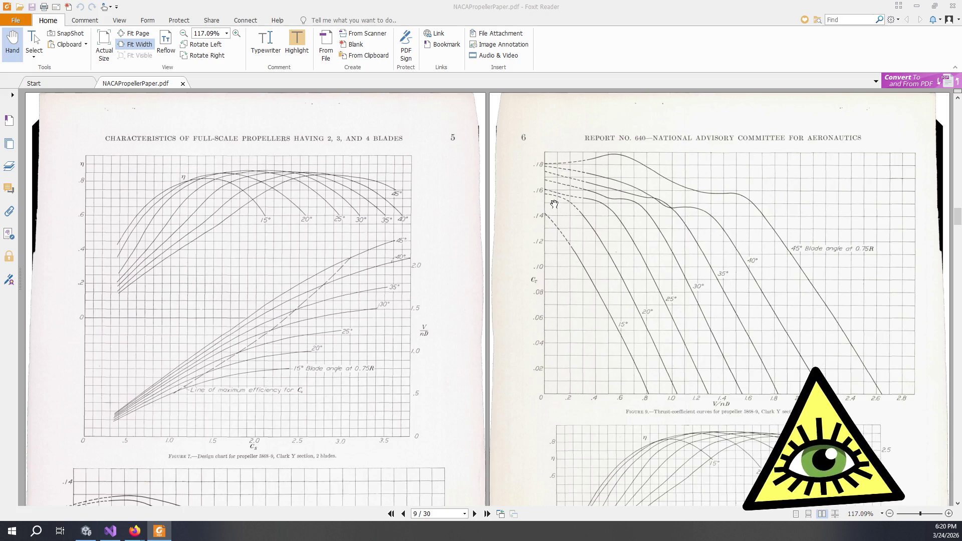
# Scroll to pages 7–8 showing Figure 11 power-coefficient and Figure 12 thrust-coefficient curves
pyautogui.scroll(-15, 554, 198)
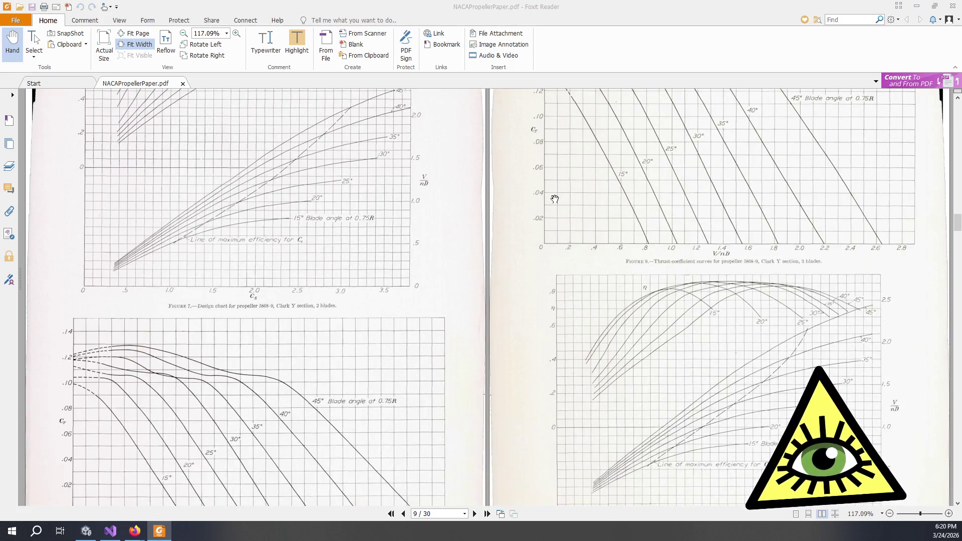
pyautogui.scroll(15, 485, 256)
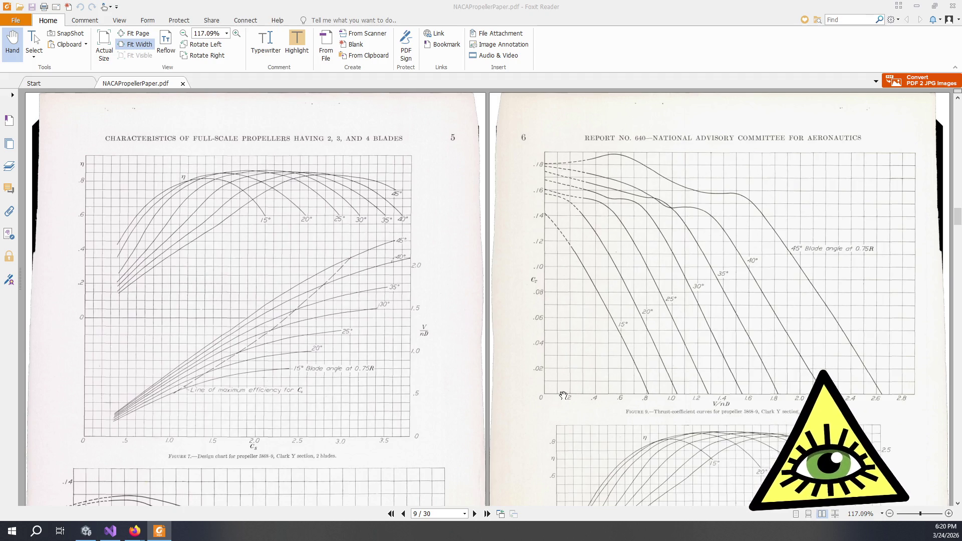
pyautogui.scroll(-10, 559, 326)
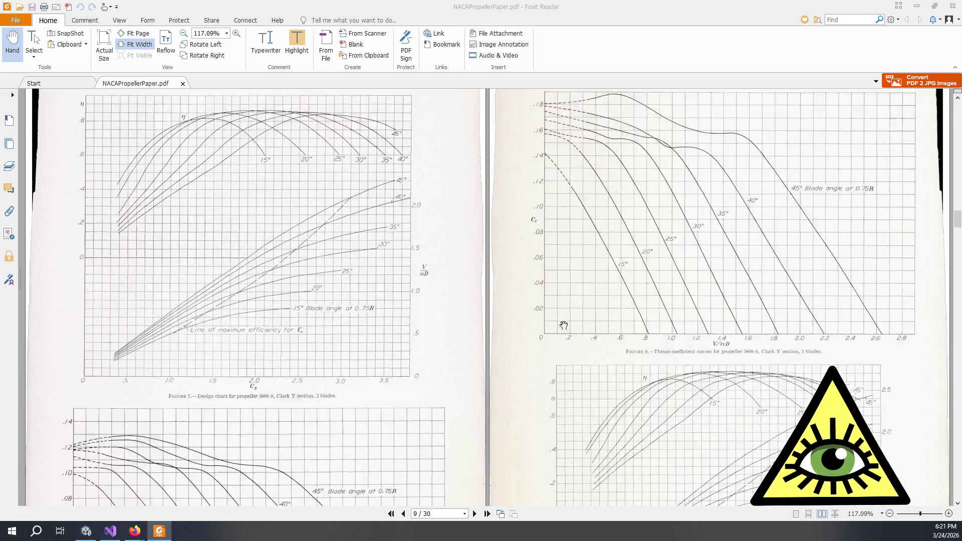
pyautogui.scroll(-8, 498, 343)
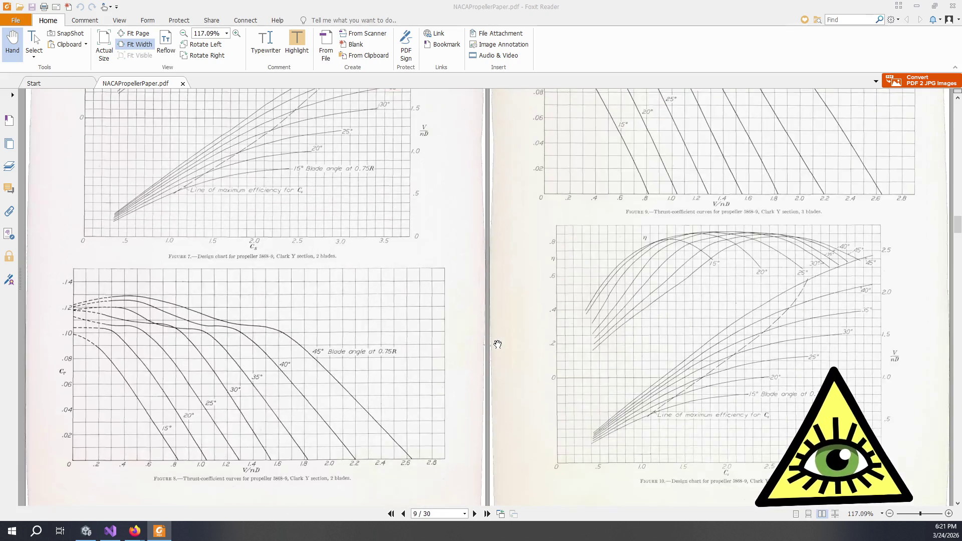
pyautogui.scroll(7, 498, 346)
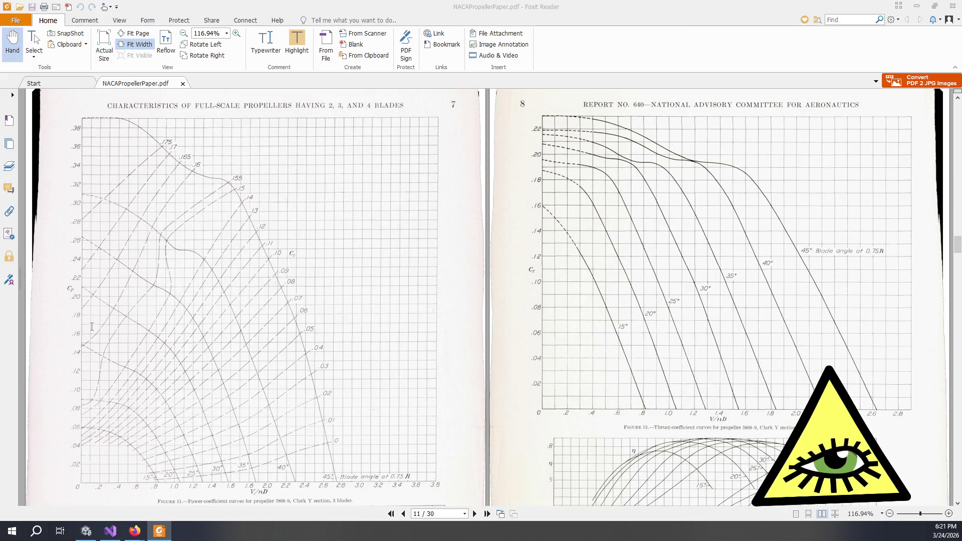
pyautogui.scroll(1, 418, 296)
pyautogui.scroll(10, 418, 297)
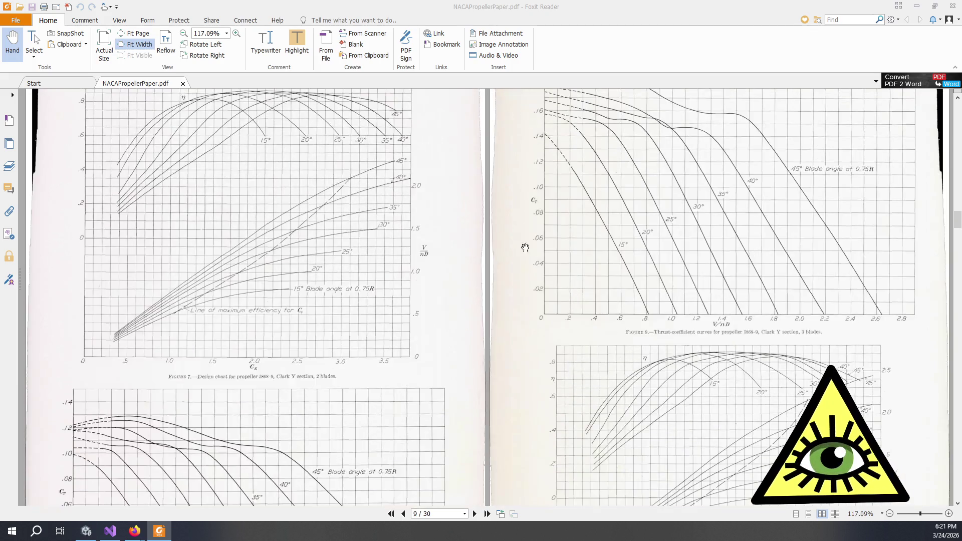
pyautogui.scroll(-10, 211, 384)
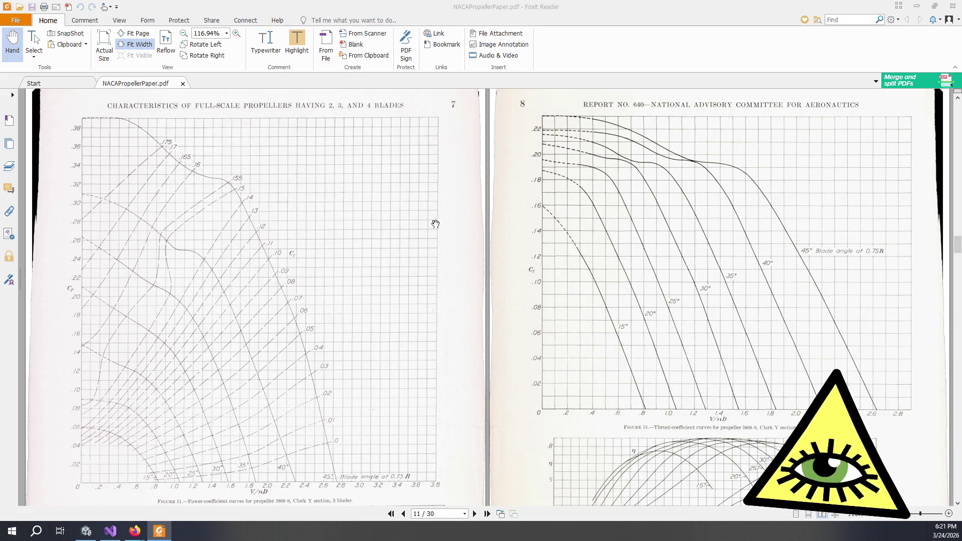
pyautogui.scroll(10, 591, 220)
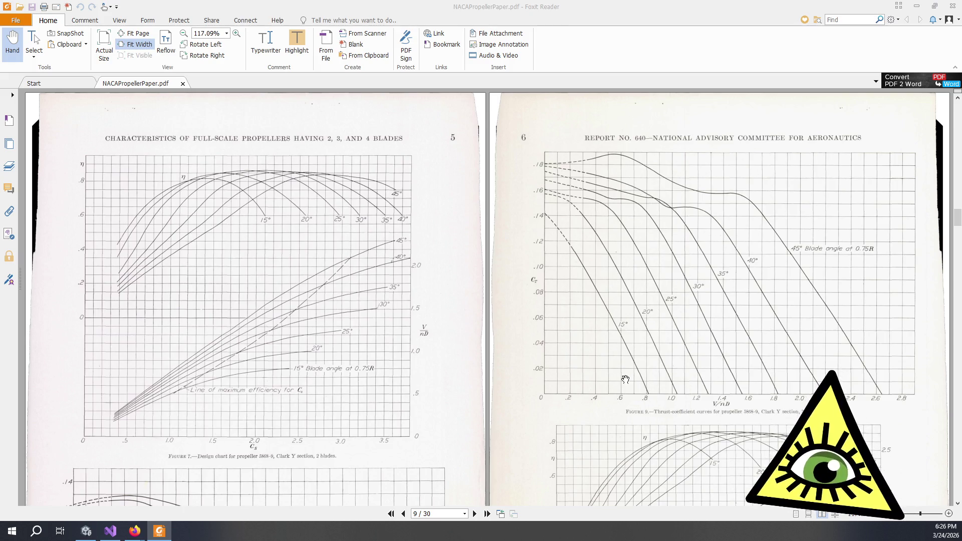
# Fit the page 7–8 chart headers into view, then switch back to the paused Unity game
pyautogui.scroll(-6, 632, 386)
pyautogui.scroll(-10, 568, 386)
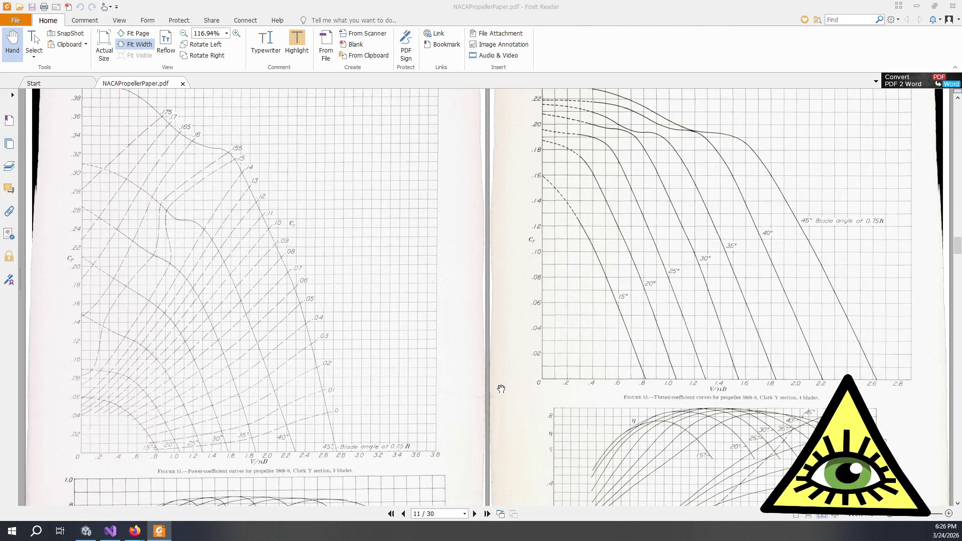
pyautogui.scroll(1, 501, 389)
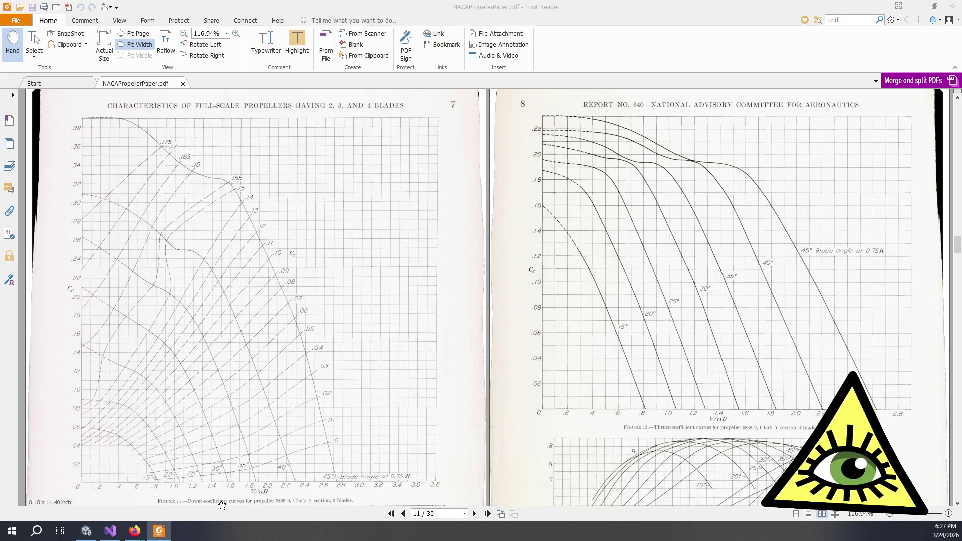
pyautogui.click(86, 531)
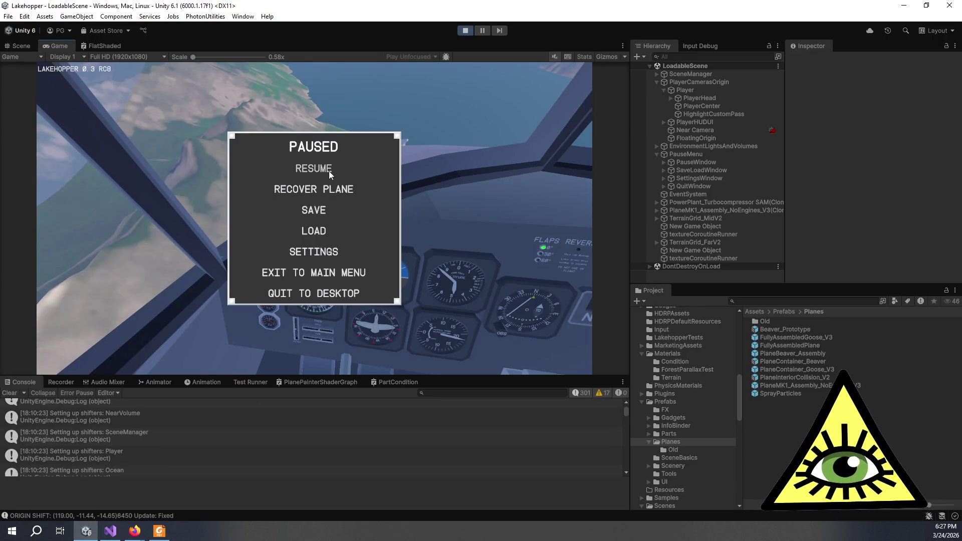
# Load the StartAir save so the plane flies over the lakes, and enlarge the Game view
pyautogui.click(320, 232)
pyautogui.scroll(-6, 306, 251)
pyautogui.click(301, 261)
pyautogui.click(320, 323)
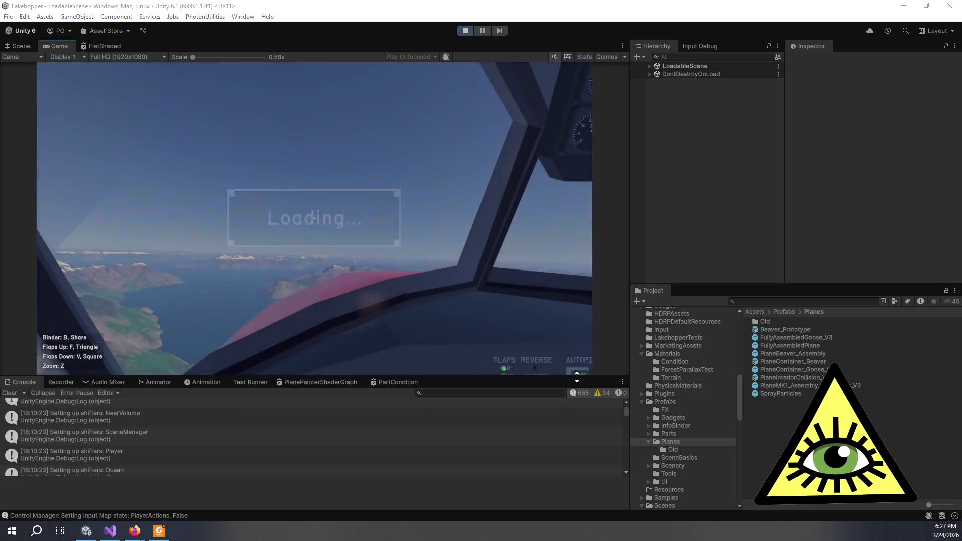
pyautogui.moveTo(582, 377); pyautogui.dragTo(579, 427)
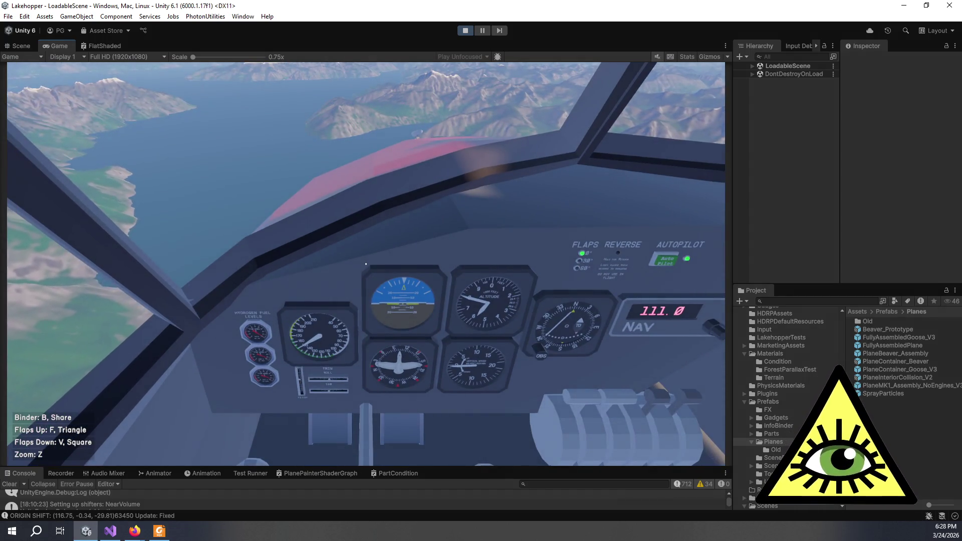
# Zoom in on the airspeed and fuel gauges and back out, then pause the game
pyautogui.press('z')
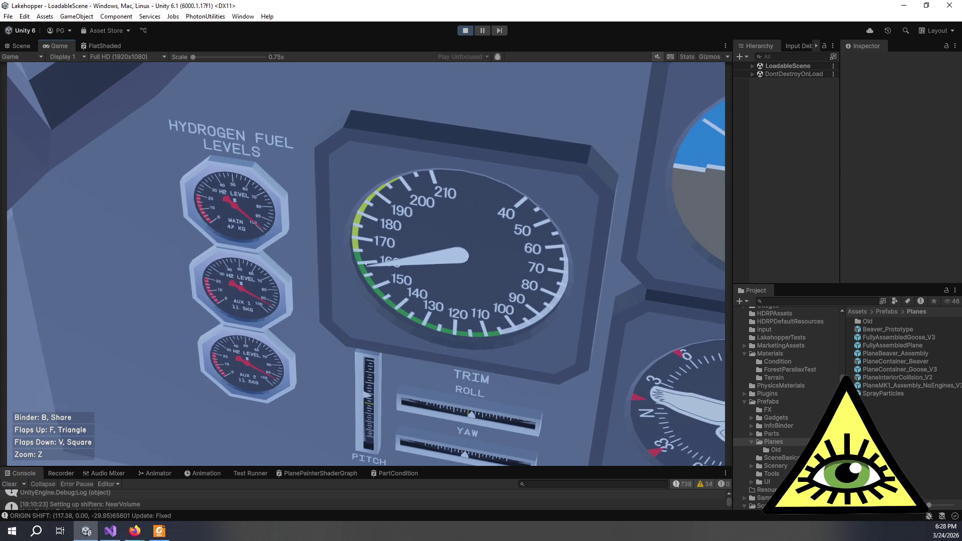
pyautogui.press('z')
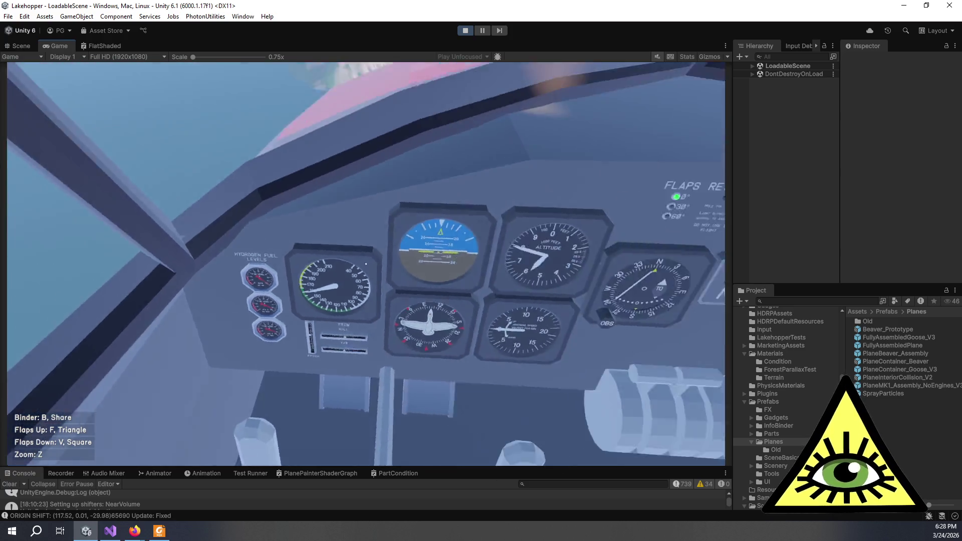
pyautogui.press('z')
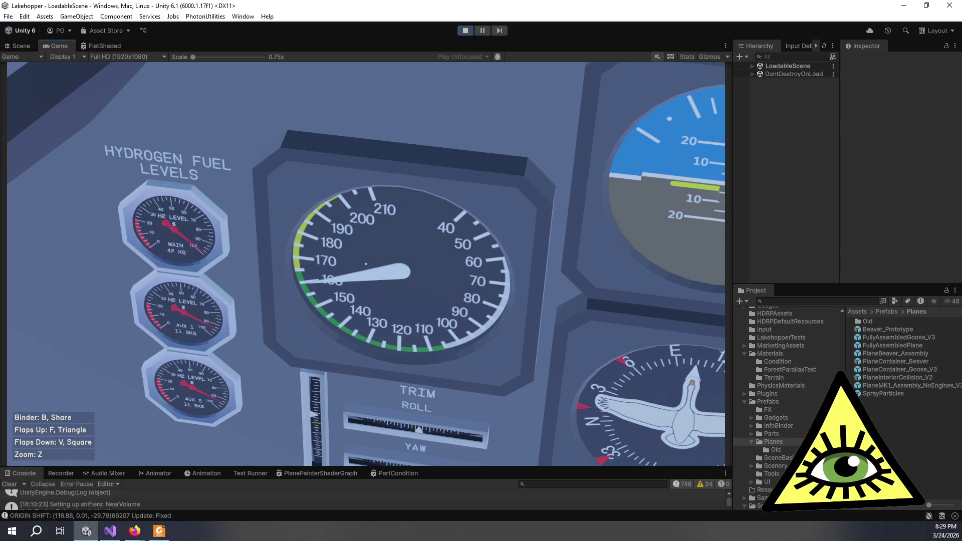
pyautogui.press('z')
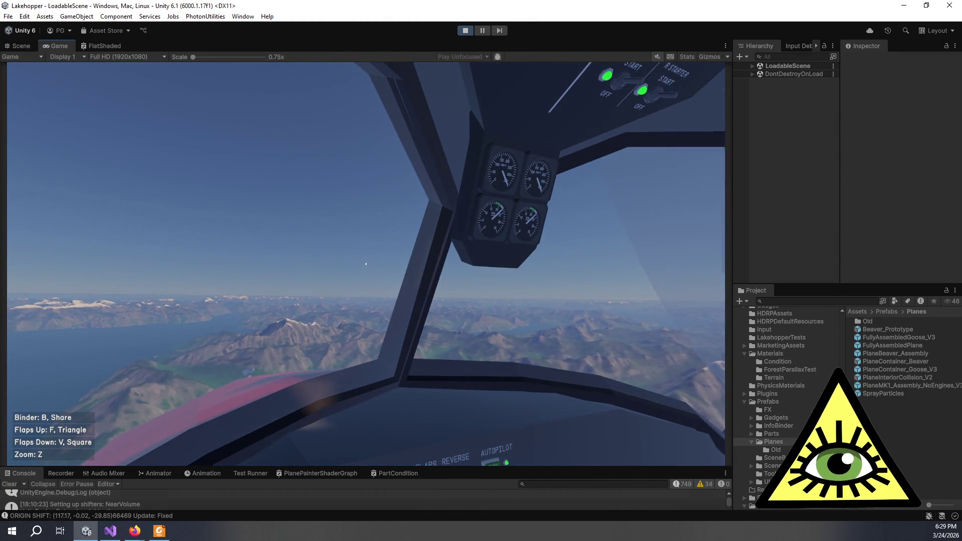
pyautogui.hotkey('ctrl', 'shift', 'p')
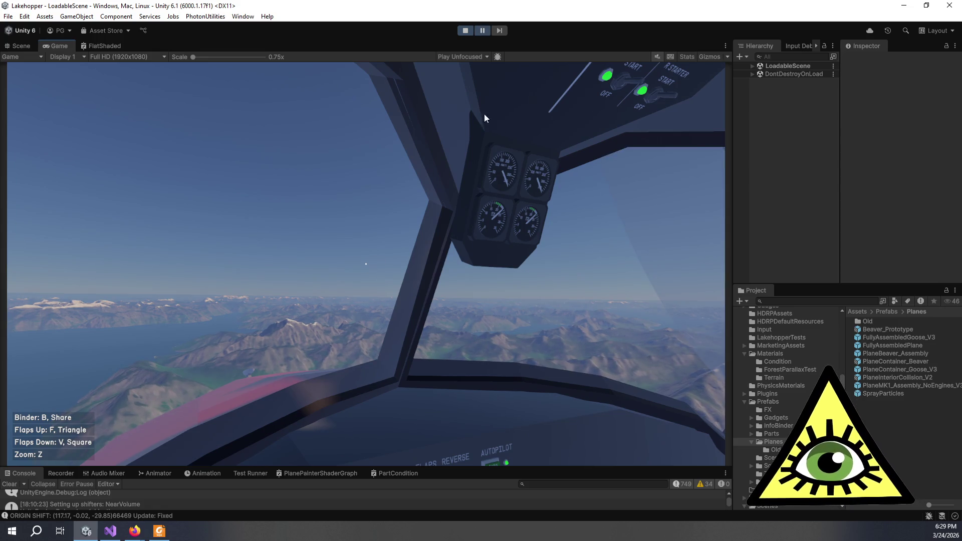
# Expand LoadableScene, the plane assembly, PlaneContainer_Goose_V3 and Cowl Bottom in the Hierarchy
pyautogui.click(753, 66)
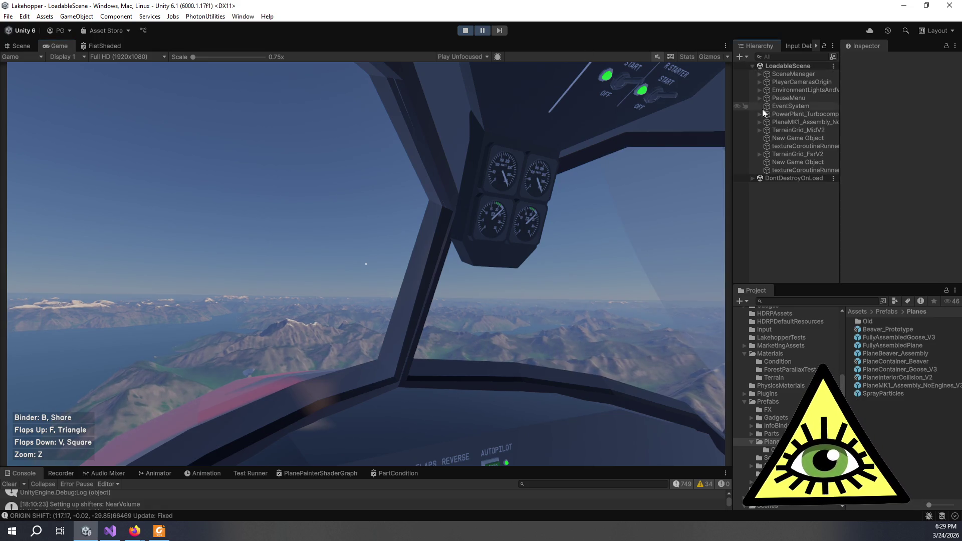
pyautogui.click(760, 121)
pyautogui.moveTo(731, 142); pyautogui.dragTo(688, 142)
pyautogui.click(722, 131)
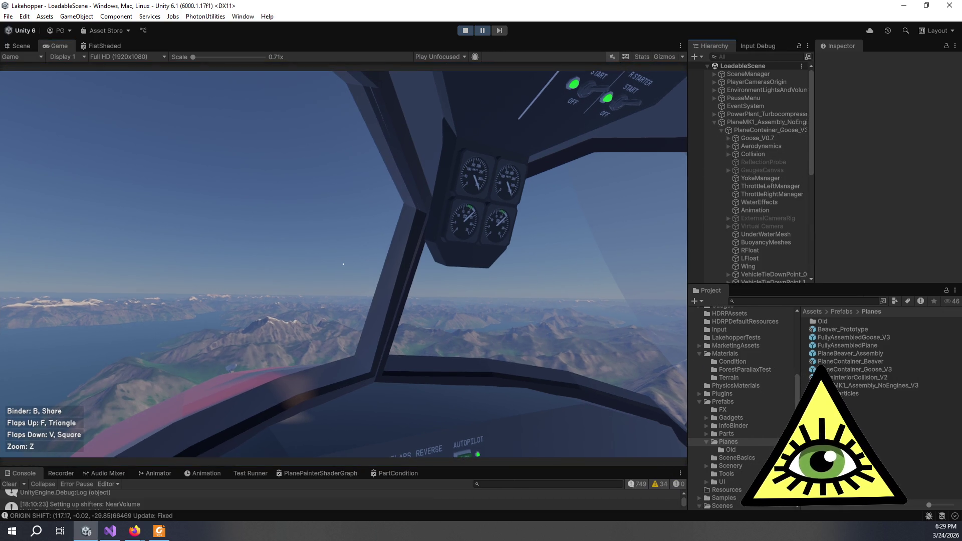
pyautogui.scroll(-5, 758, 203)
pyautogui.scroll(-3, 761, 200)
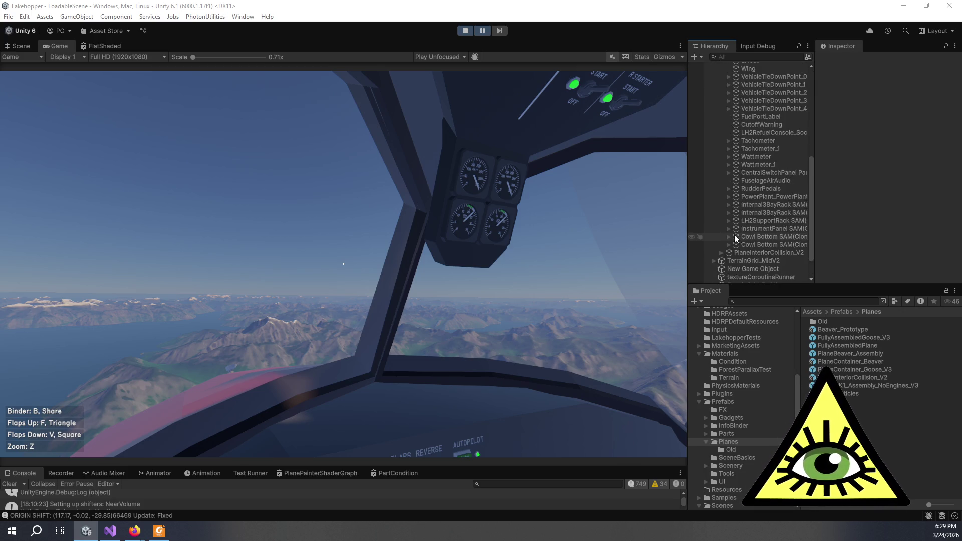
pyautogui.click(729, 237)
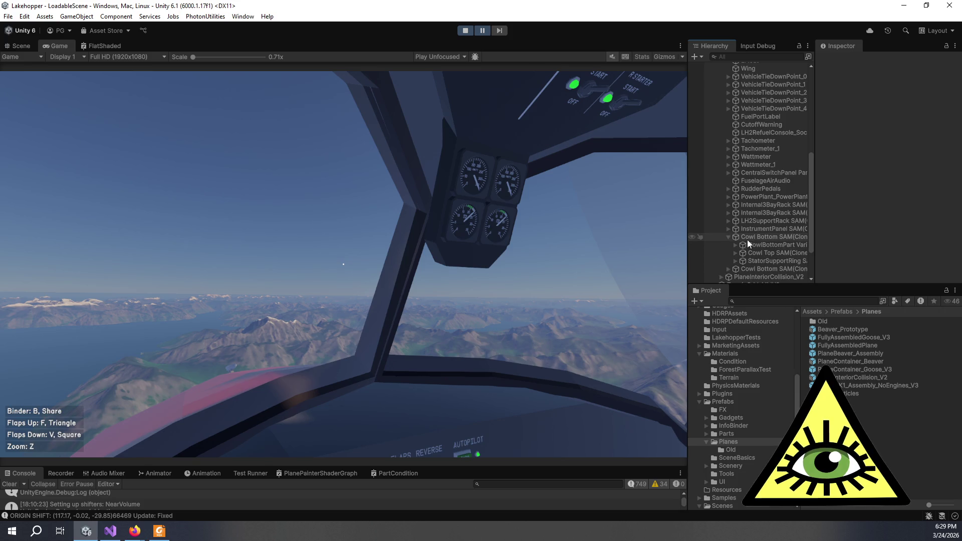
# Select CowlBottomPart and find the Goose_Magnoprop Turbine pitch, thrust and advance ratio readouts
pyautogui.click(755, 242)
pyautogui.scroll(-5, 842, 221)
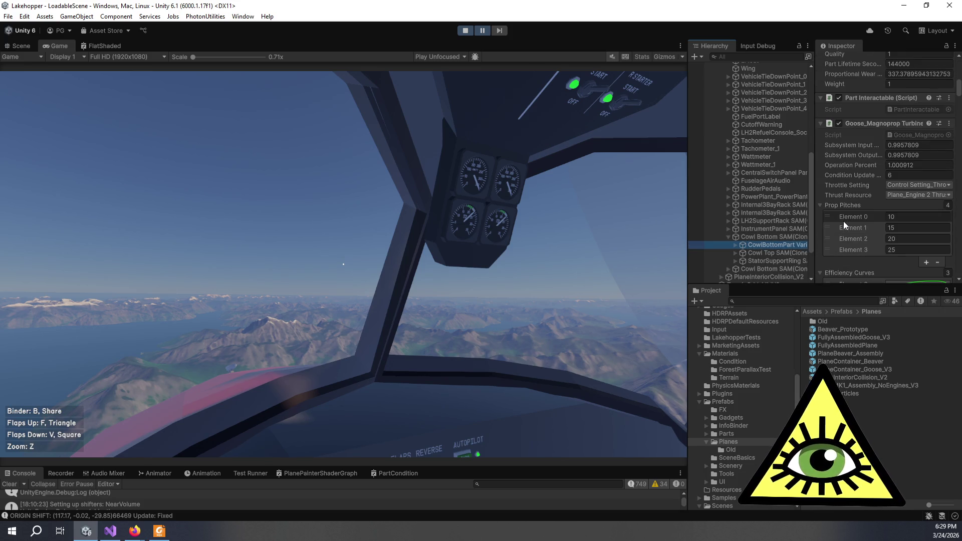
pyautogui.scroll(3, 843, 223)
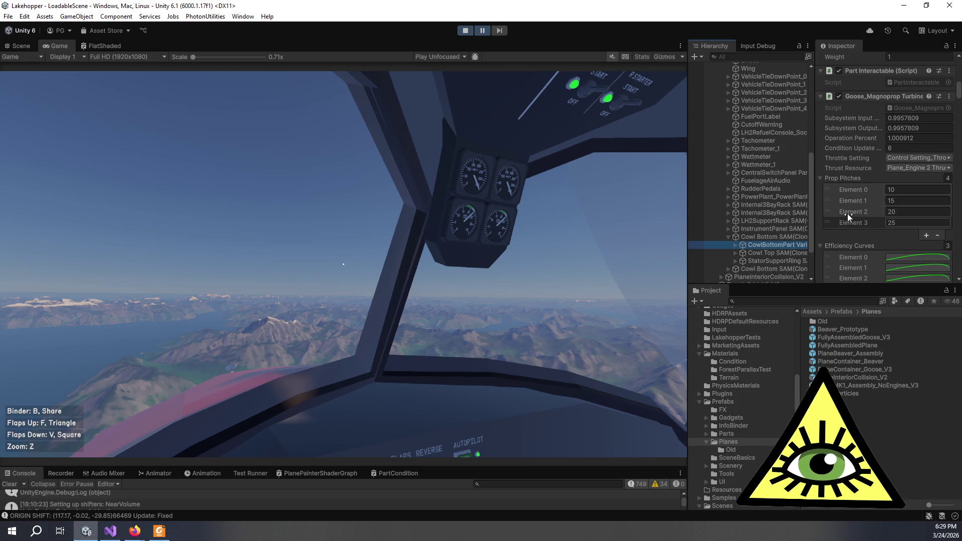
pyautogui.scroll(2, 847, 214)
pyautogui.scroll(-10, 855, 214)
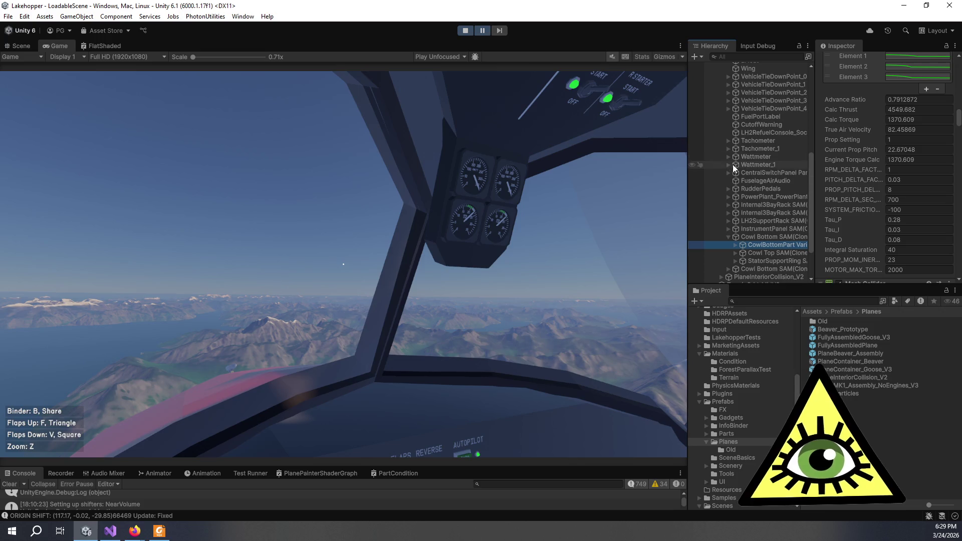
# Resume flight and zoom between the airspeed, RPM and attitude gauges while propeller values update
pyautogui.click(480, 34)
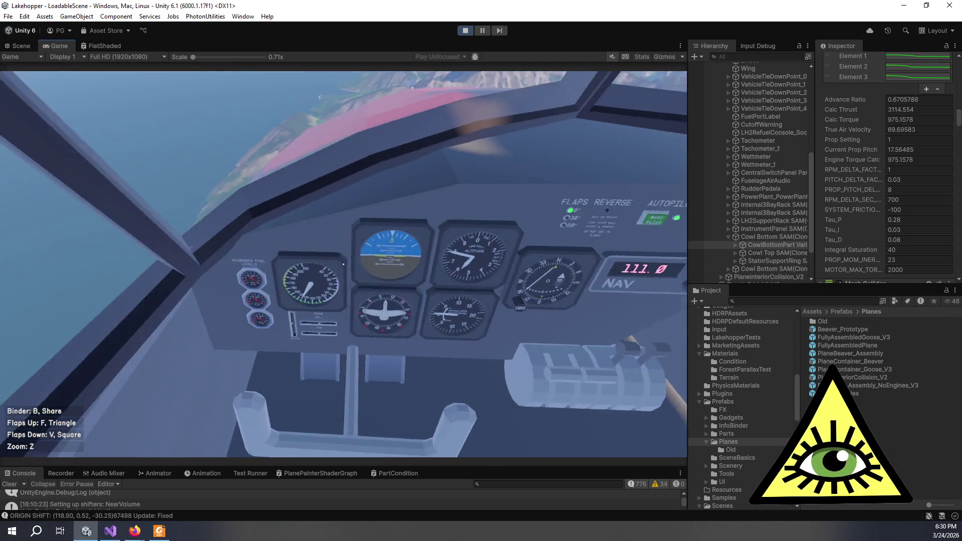
pyautogui.press('z')
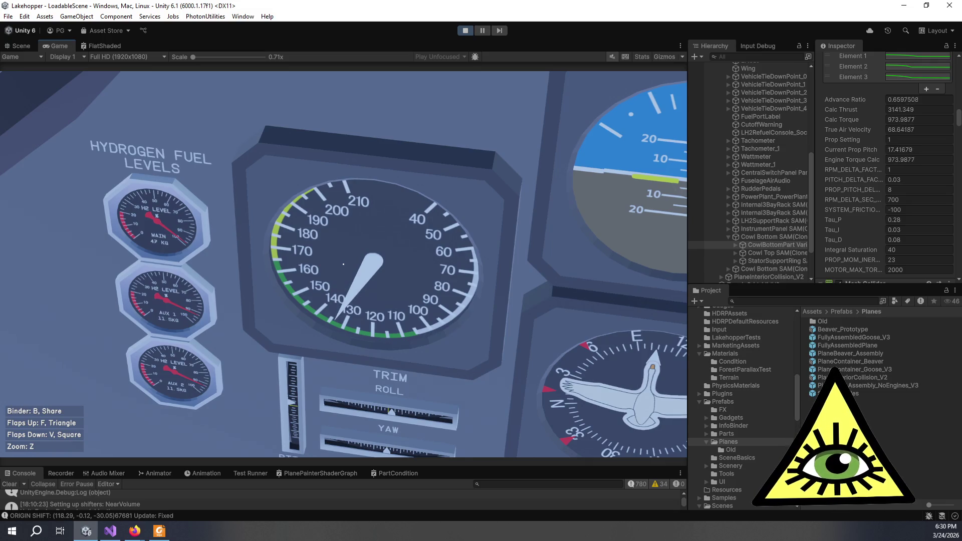
pyautogui.press('z')
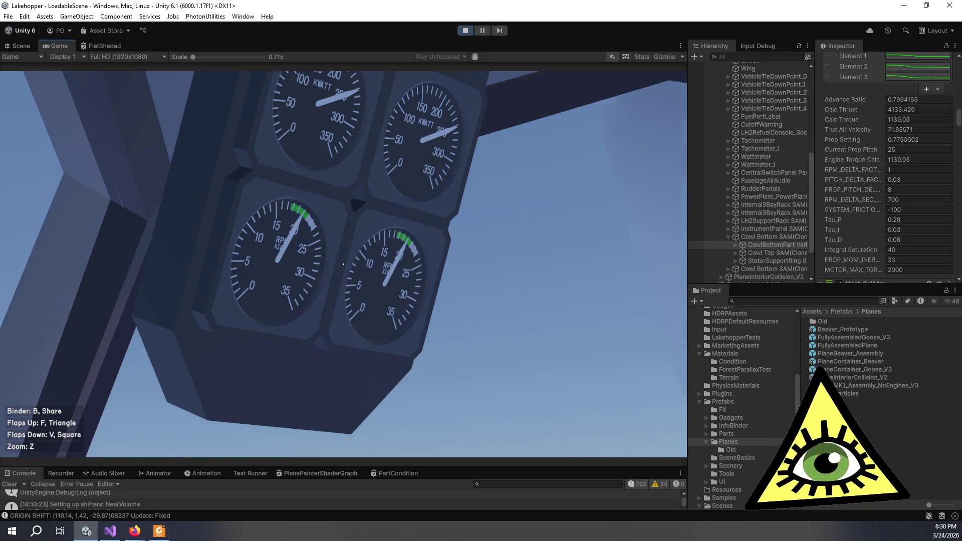
pyautogui.press('z')
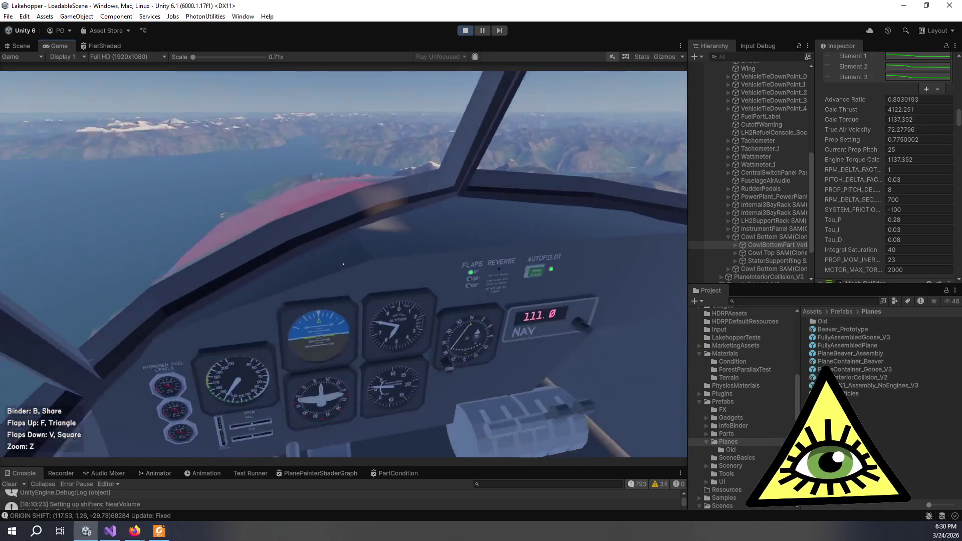
pyautogui.press('z')
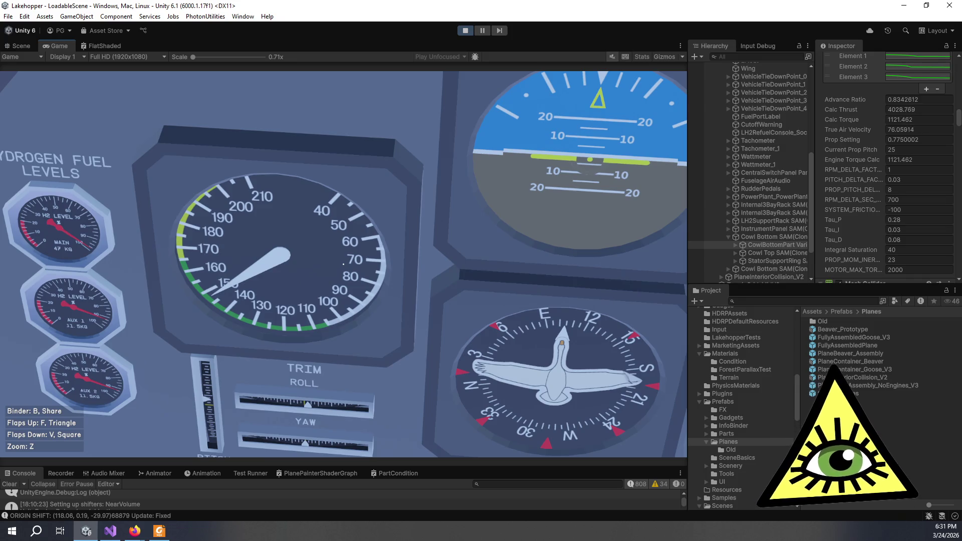
pyautogui.press('z')
pyautogui.press('z')
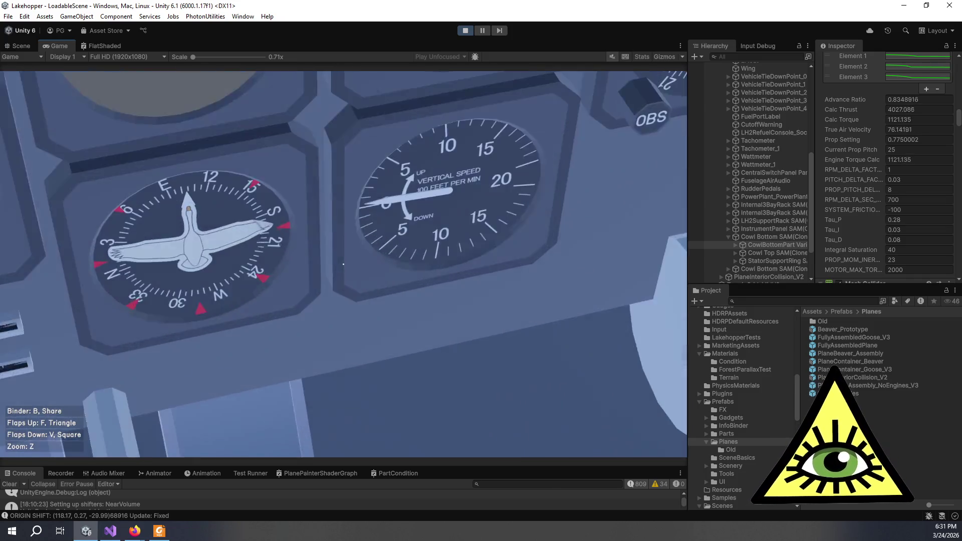
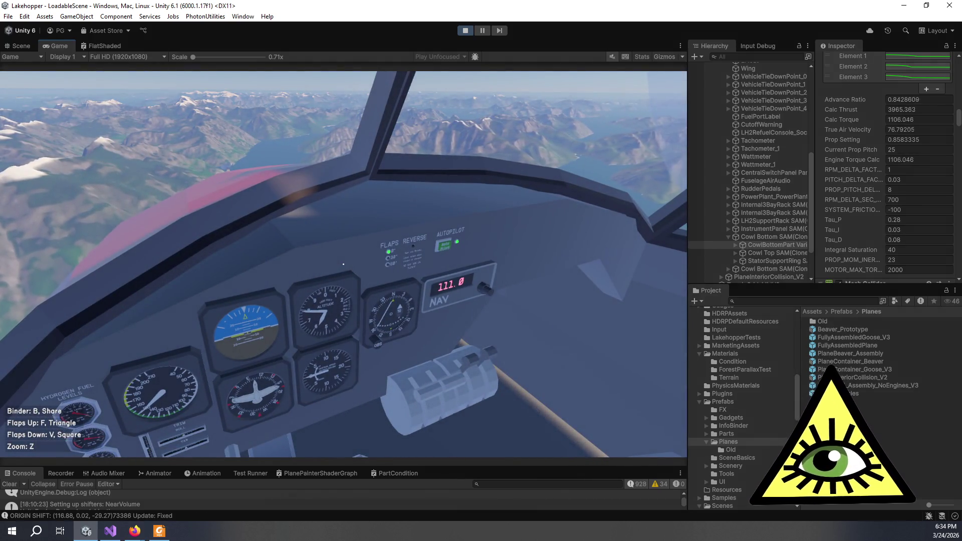
# Zoom the game view onto the cockpit instruments, exit Play mode, and bring up the NACA propeller paper
pyautogui.press('z')
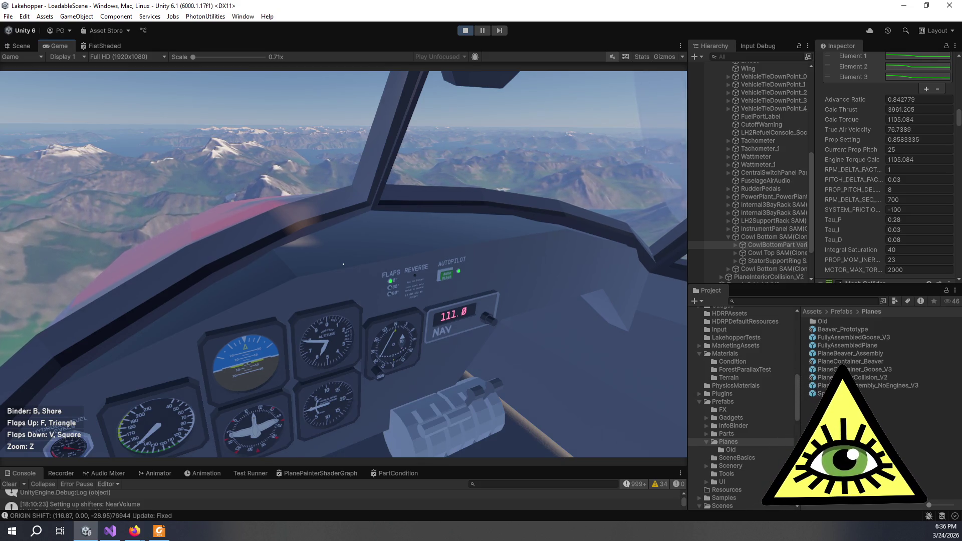
pyautogui.hotkey('ctrl', 'p')
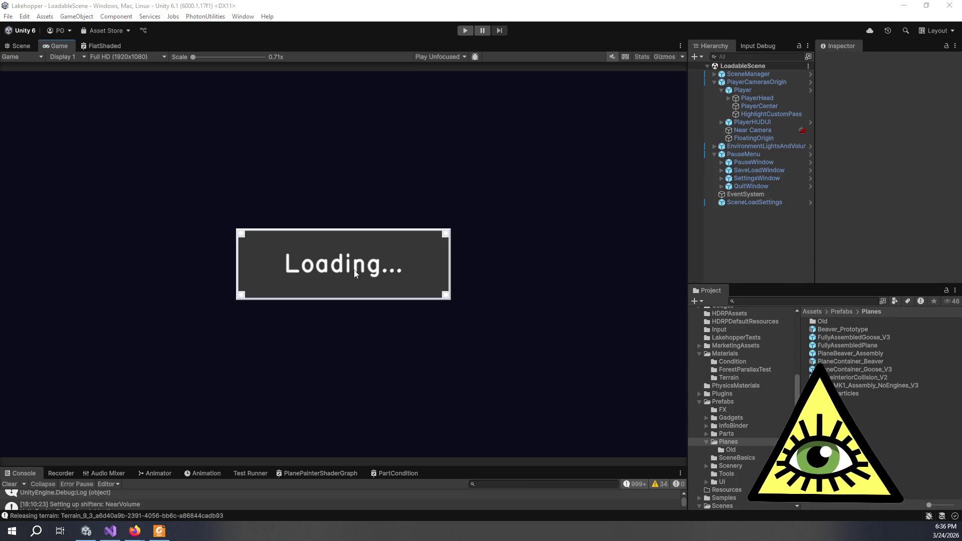
pyautogui.hotkey('alt', 'Tab')
pyautogui.scroll(-3, 471, 256)
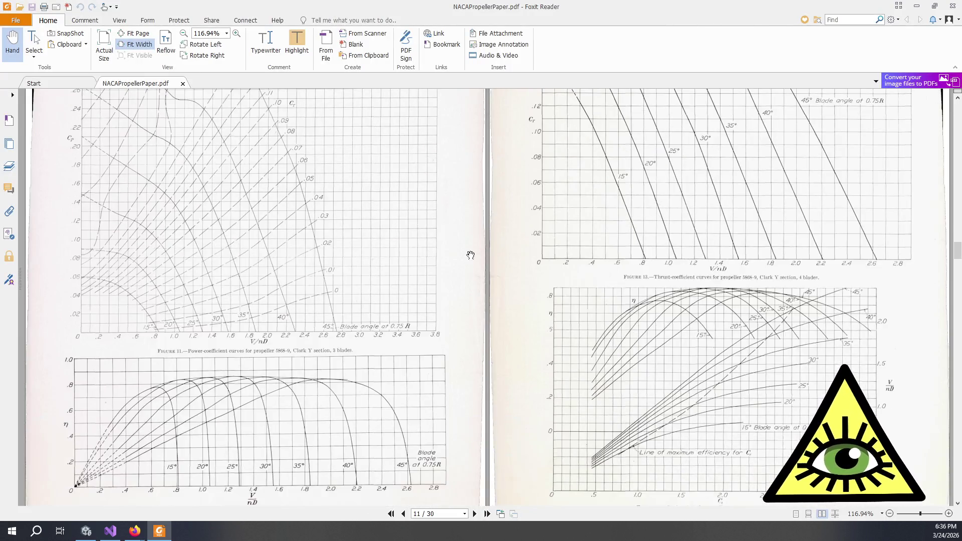
# Scroll NACAPropellerPaper.pdf from page 11 back to page 7's Results text and Figure 4 chart
pyautogui.scroll(-10, 471, 256)
pyautogui.scroll(-10, 476, 252)
pyautogui.scroll(15, 479, 250)
pyautogui.scroll(10, 483, 250)
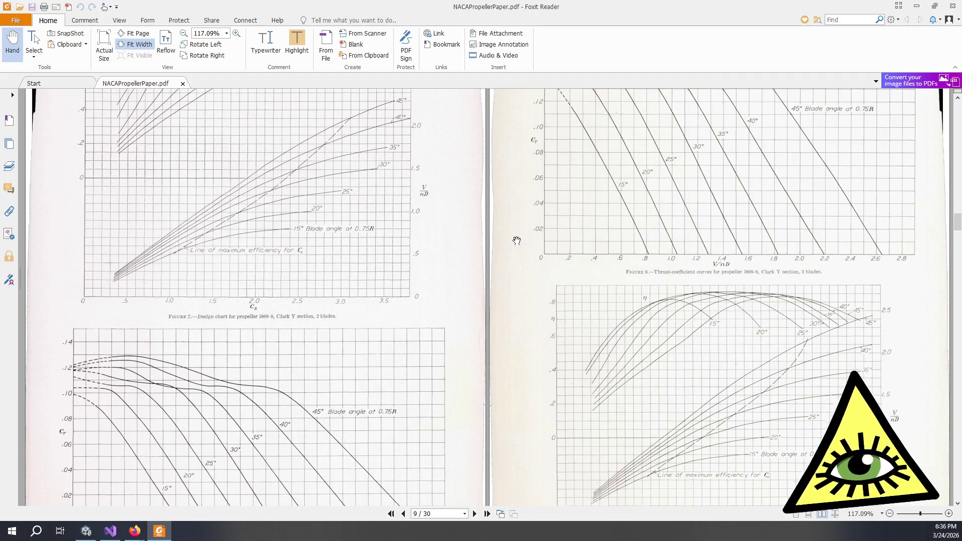
pyautogui.scroll(10, 517, 241)
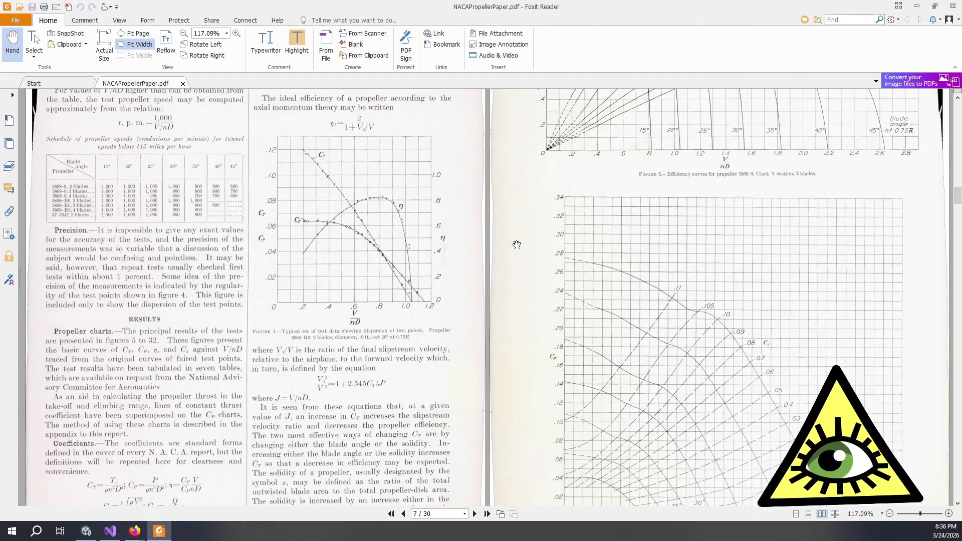
pyautogui.scroll(2, 521, 246)
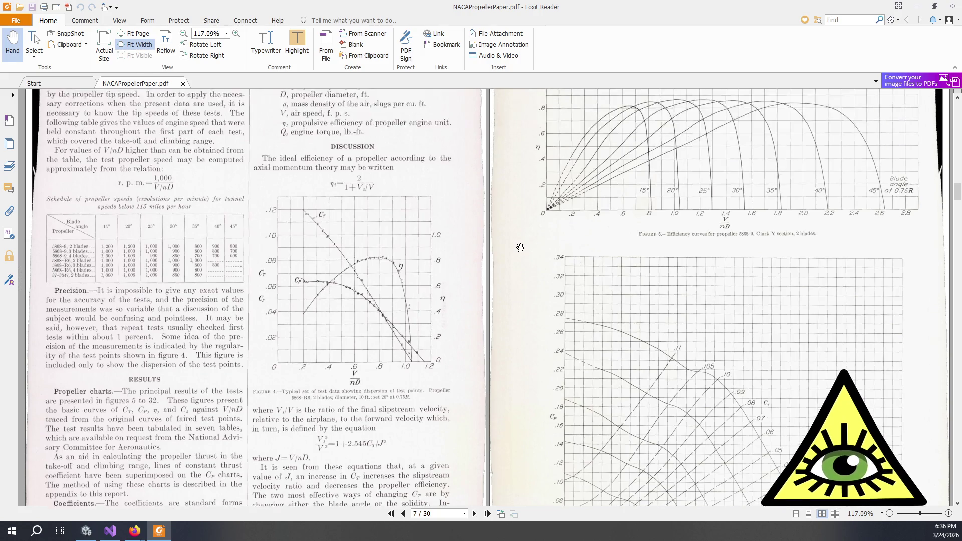
pyautogui.scroll(2, 520, 248)
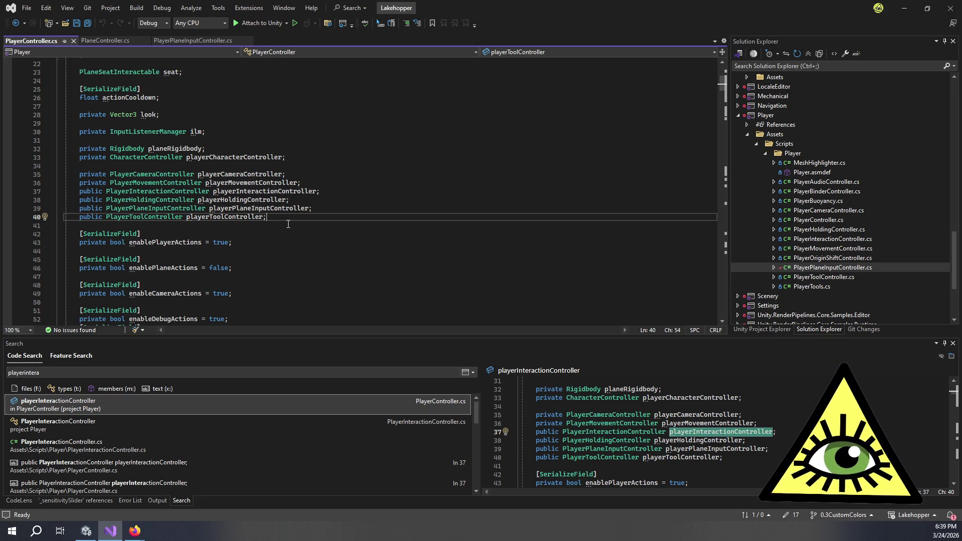
# Go to the PlayerInteractionController class definition from line 37 with F12
pyautogui.scroll(-6, 289, 224)
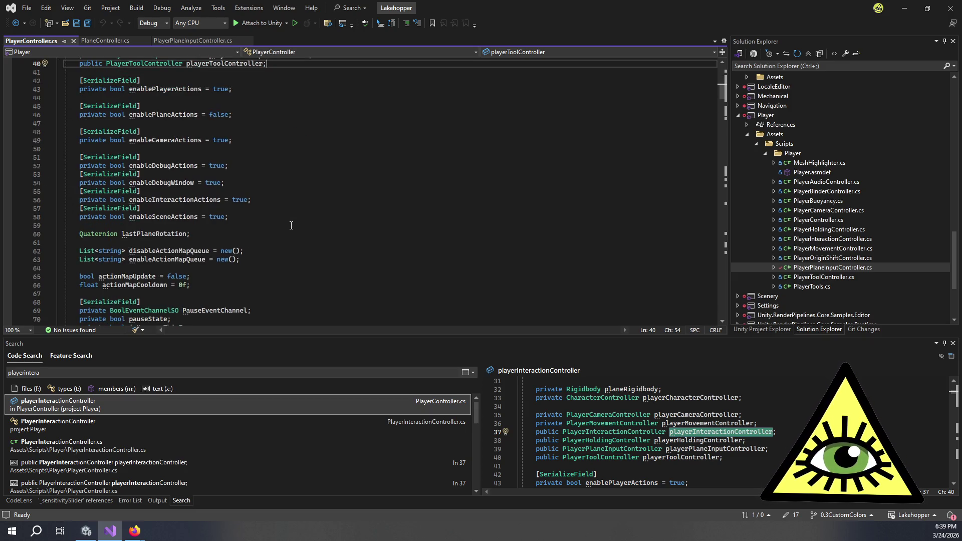
pyautogui.scroll(5, 293, 226)
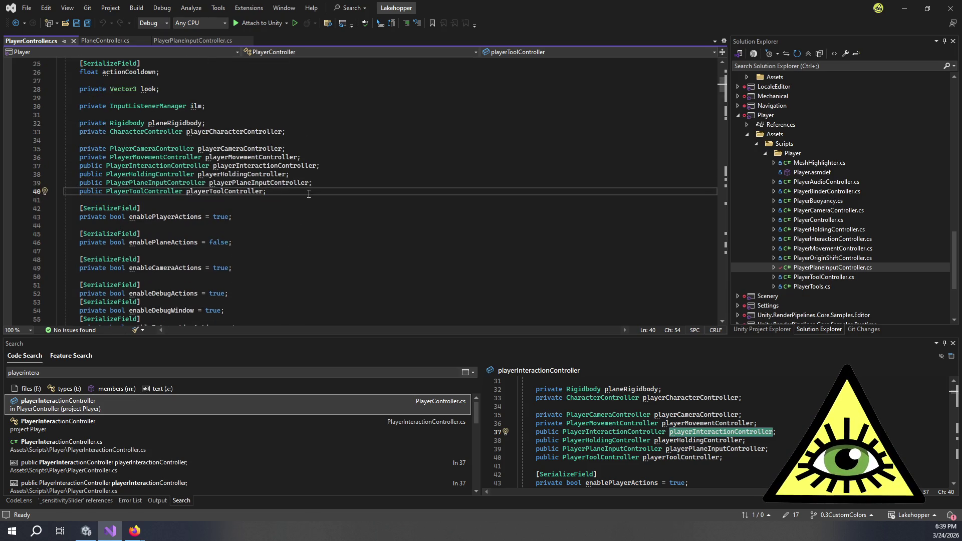
pyautogui.click(200, 167)
pyautogui.press('F12')
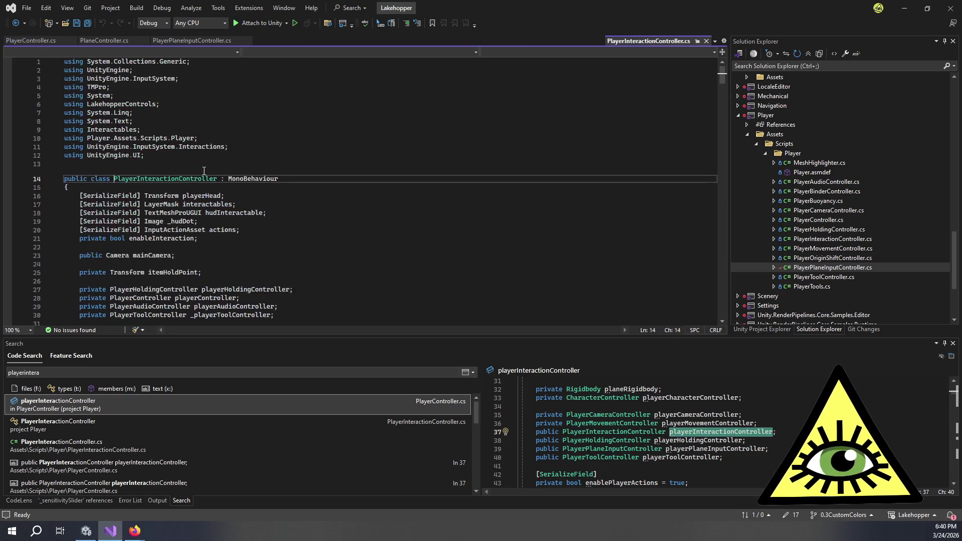
# Jump from the RunInteraction call on line 91 to its method definition at line 368
pyautogui.scroll(-12, 227, 193)
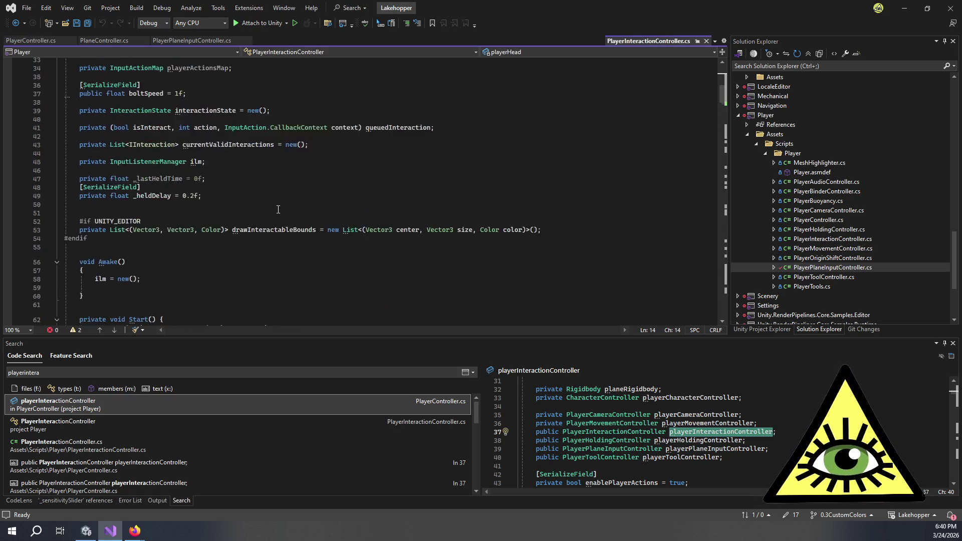
pyautogui.scroll(-5, 278, 209)
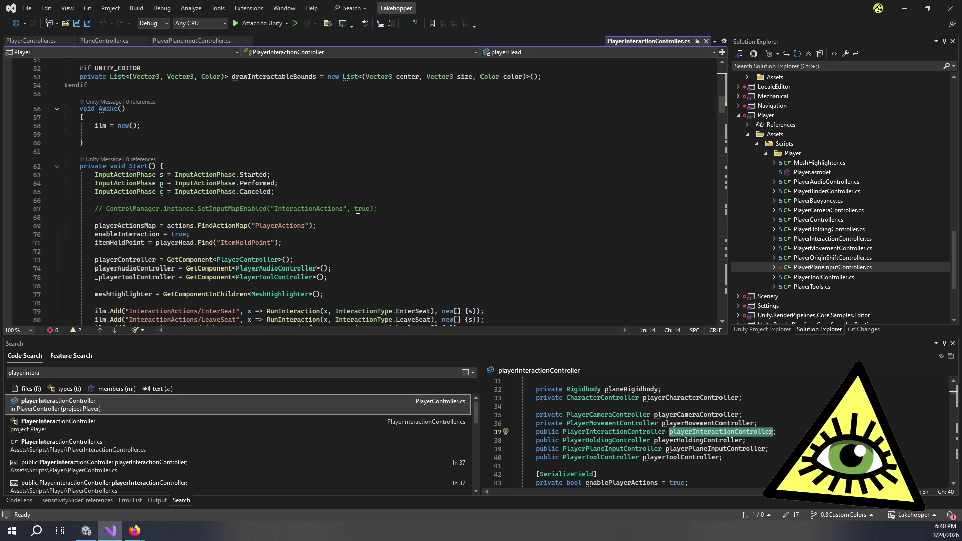
pyautogui.scroll(-7, 351, 219)
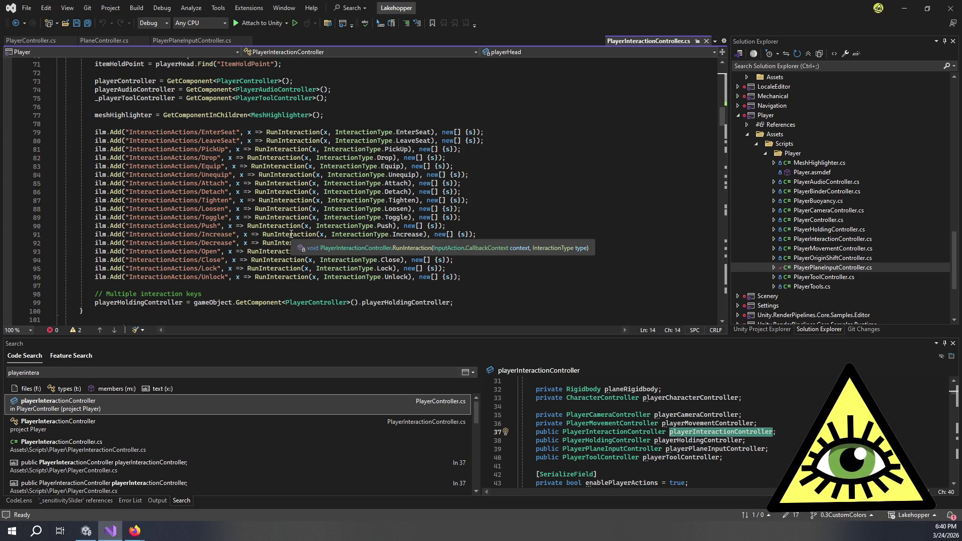
pyautogui.scroll(5, 477, 229)
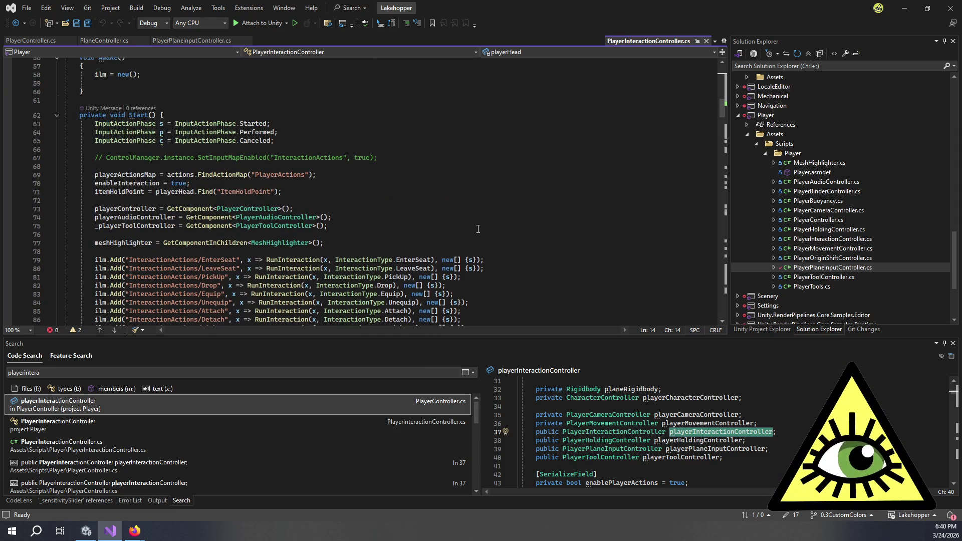
pyautogui.scroll(-5, 478, 228)
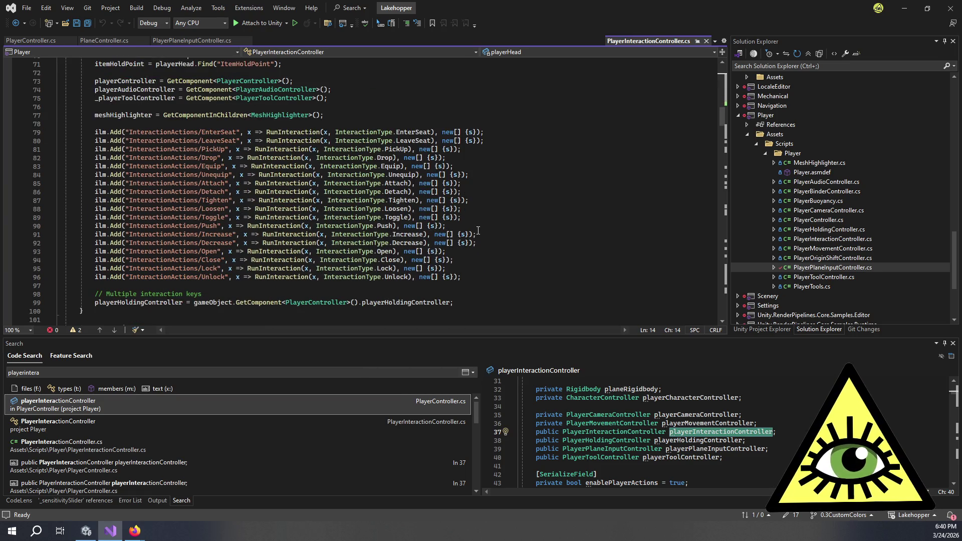
pyautogui.click(365, 234)
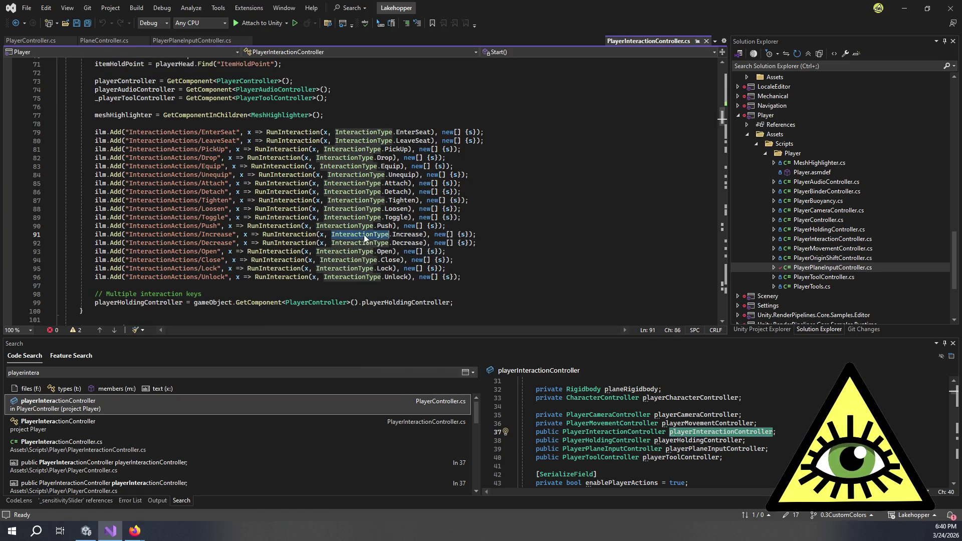
pyautogui.click(301, 235)
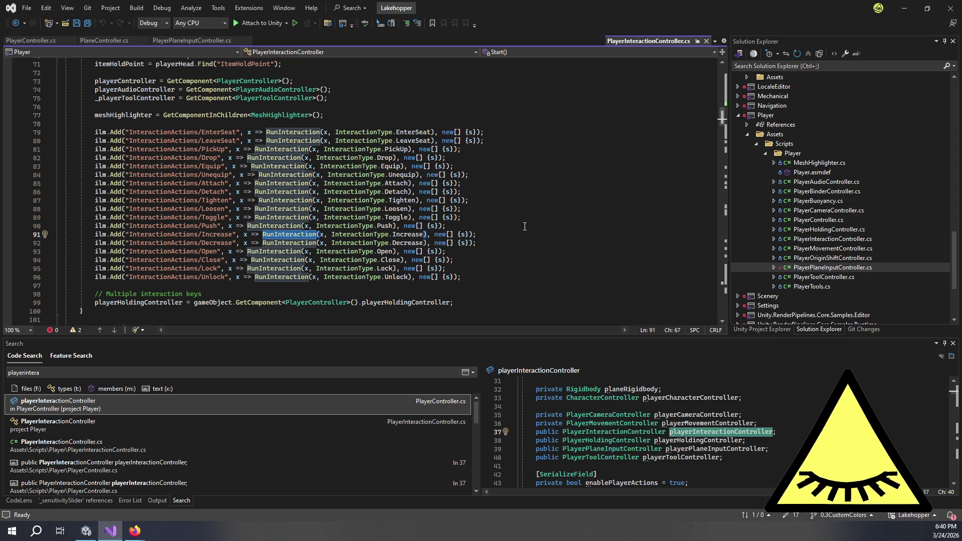
pyautogui.press('F12')
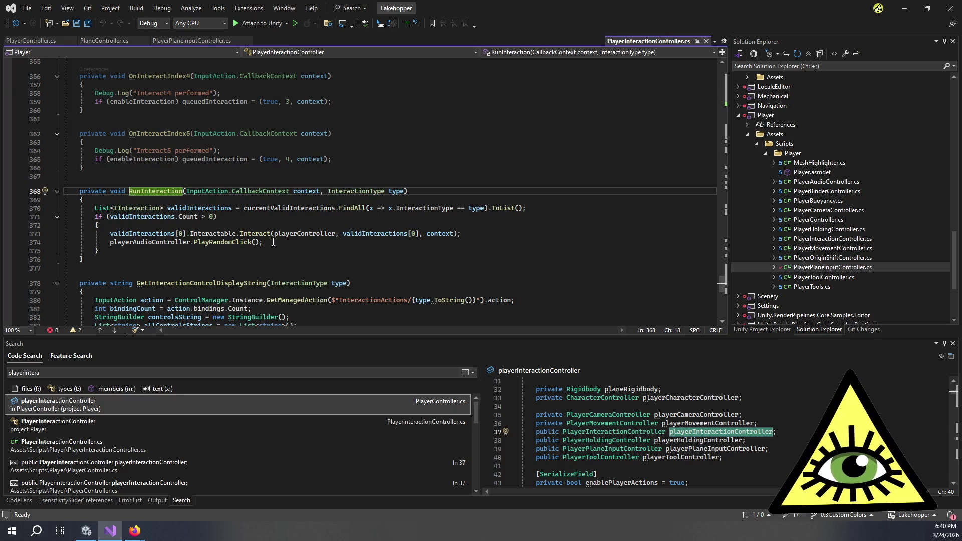
pyautogui.click(301, 242)
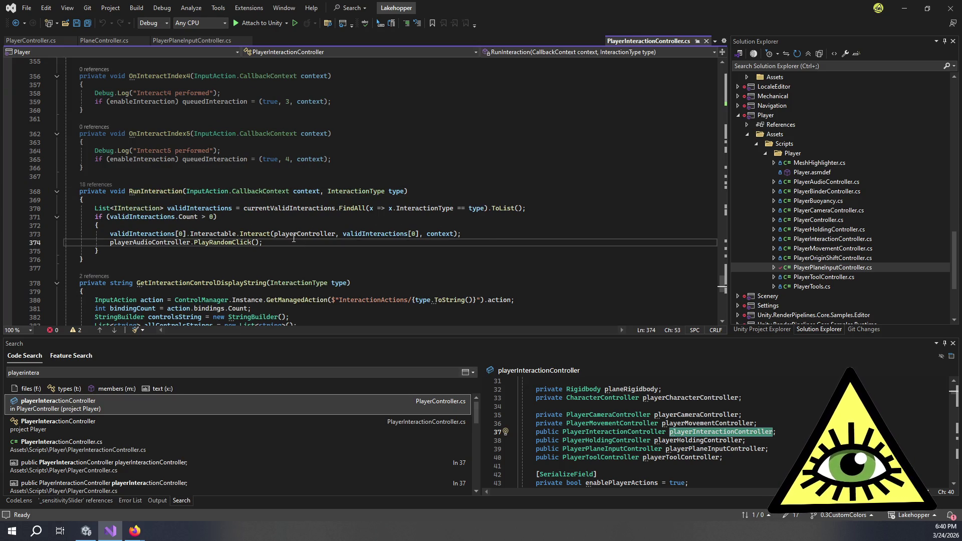
pyautogui.click(262, 234)
pyautogui.click(261, 226)
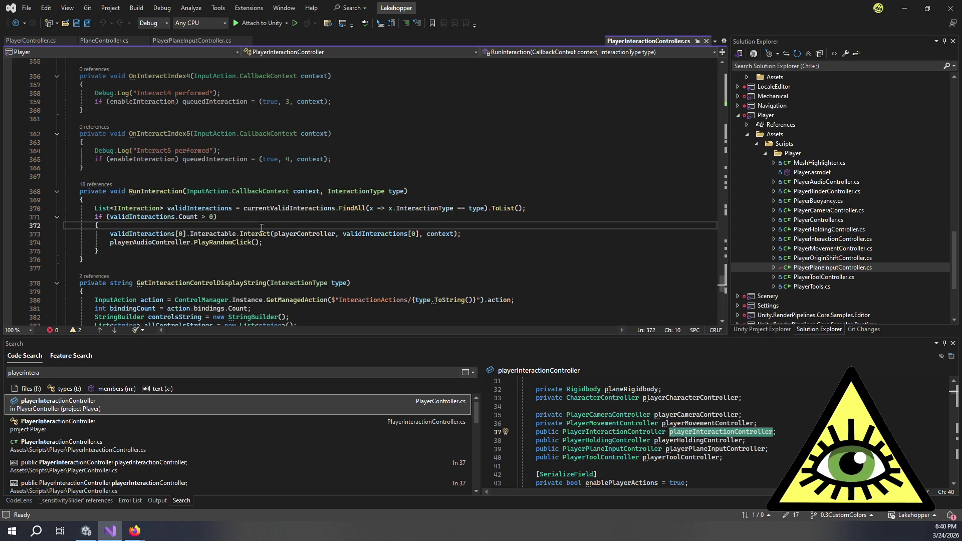
pyautogui.moveTo(268, 231)
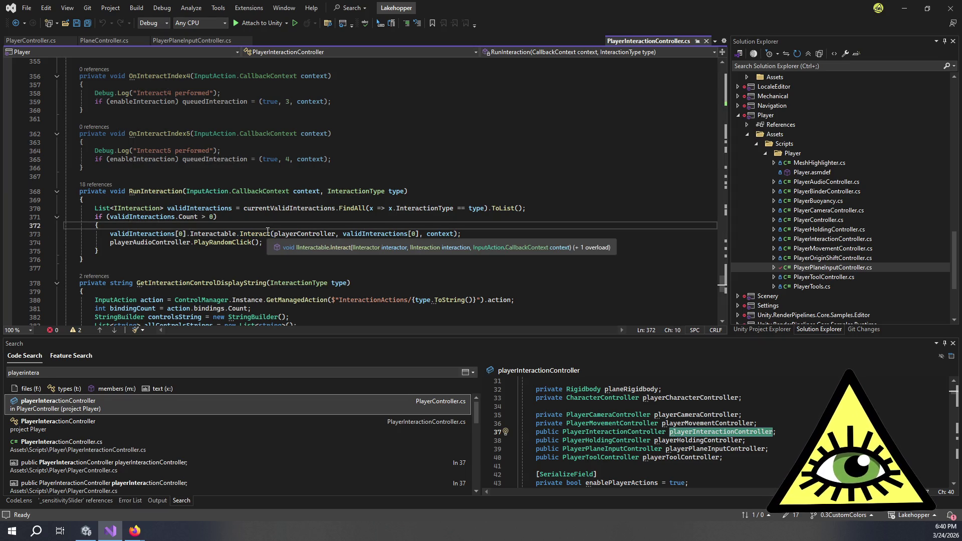
pyautogui.click(297, 233)
pyautogui.click(321, 253)
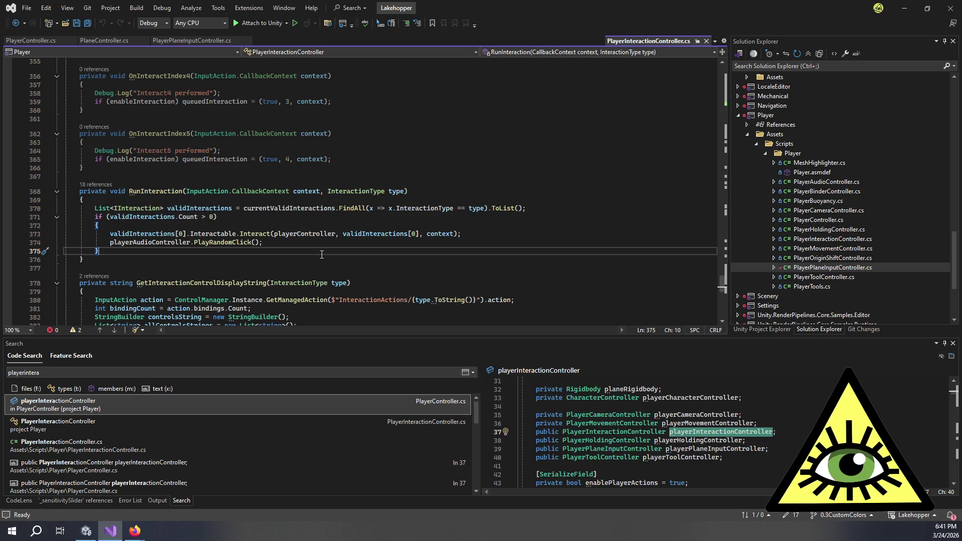
pyautogui.scroll(3, 322, 255)
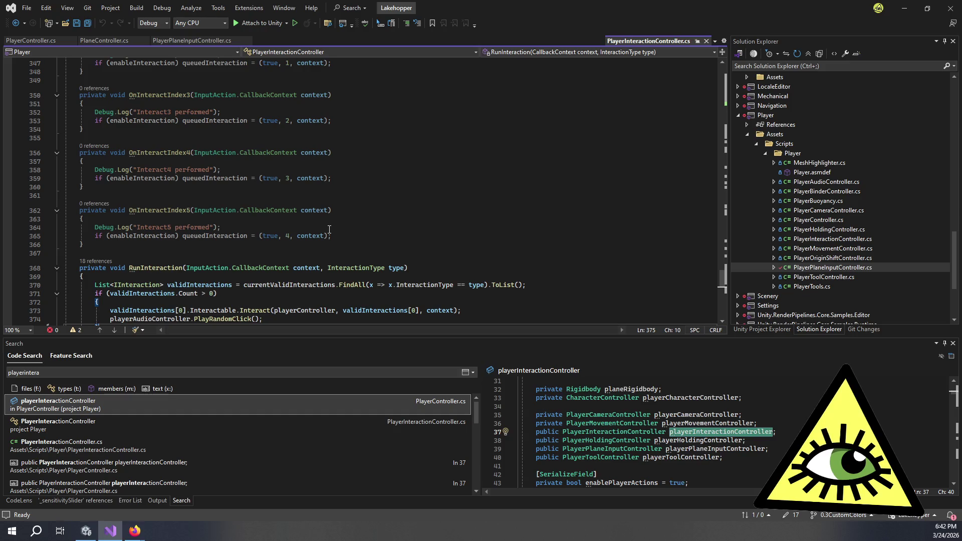
pyautogui.scroll(-4, 329, 230)
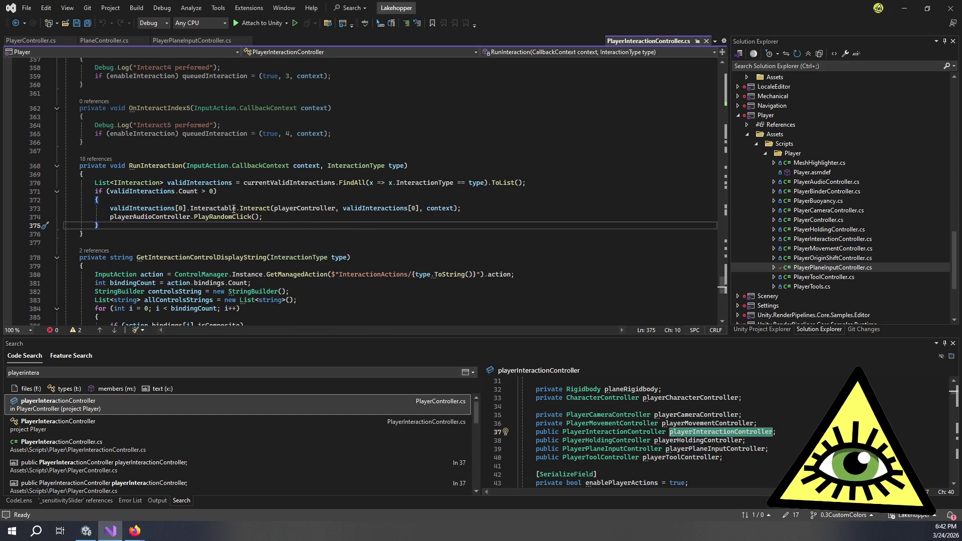
pyautogui.moveTo(258, 208)
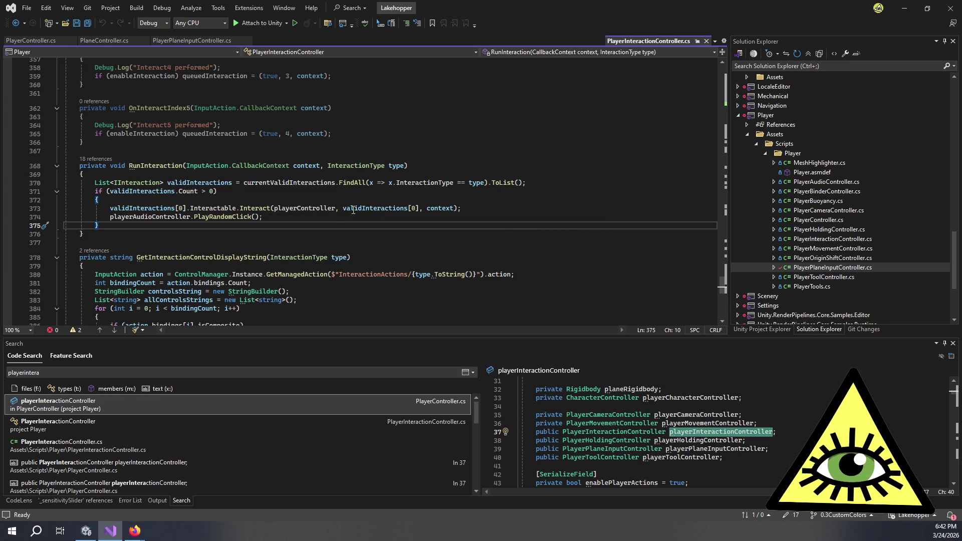
pyautogui.moveTo(353, 210)
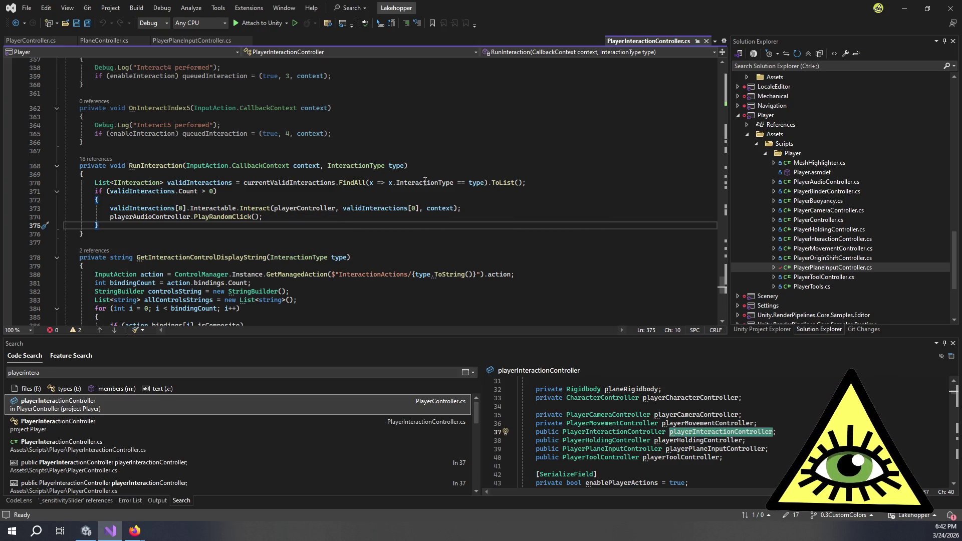
pyautogui.moveTo(415, 187)
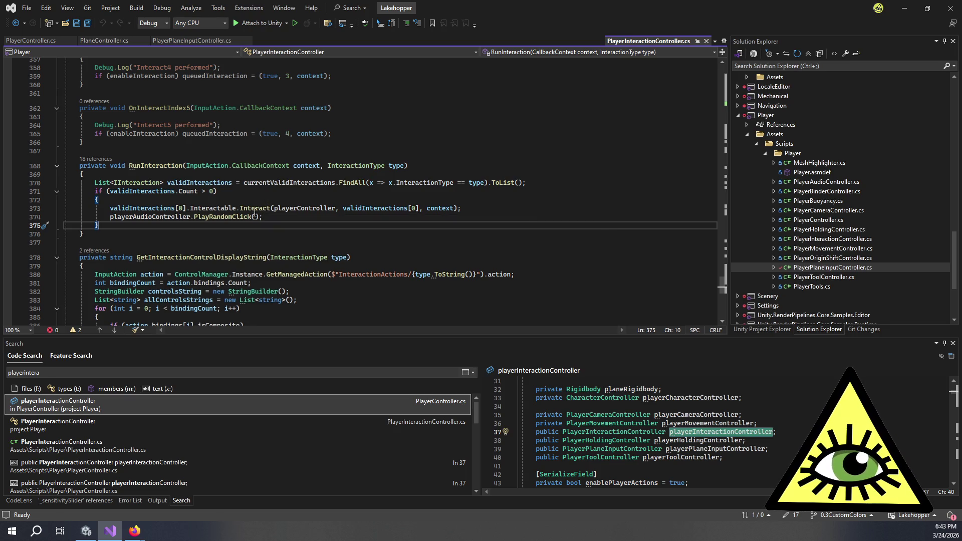
pyautogui.click(273, 203)
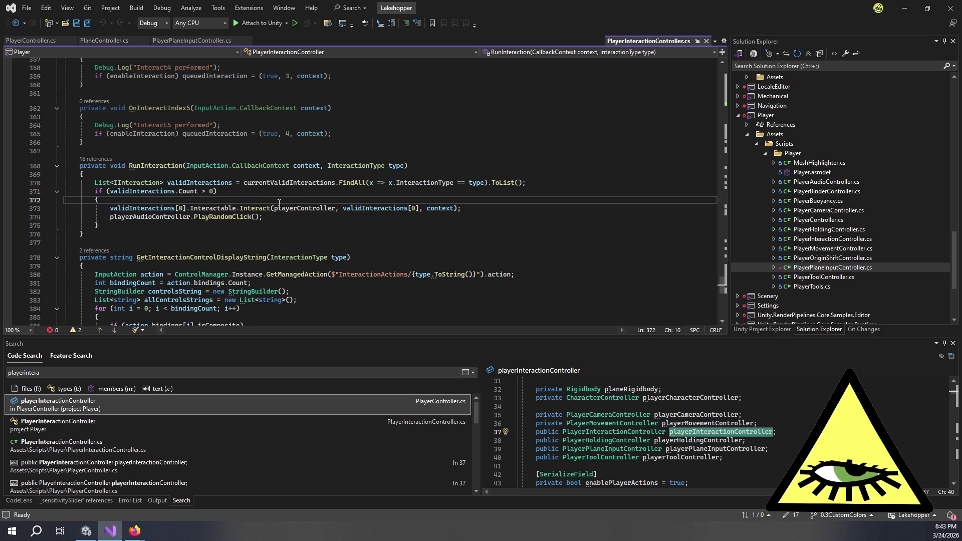
pyautogui.click(255, 235)
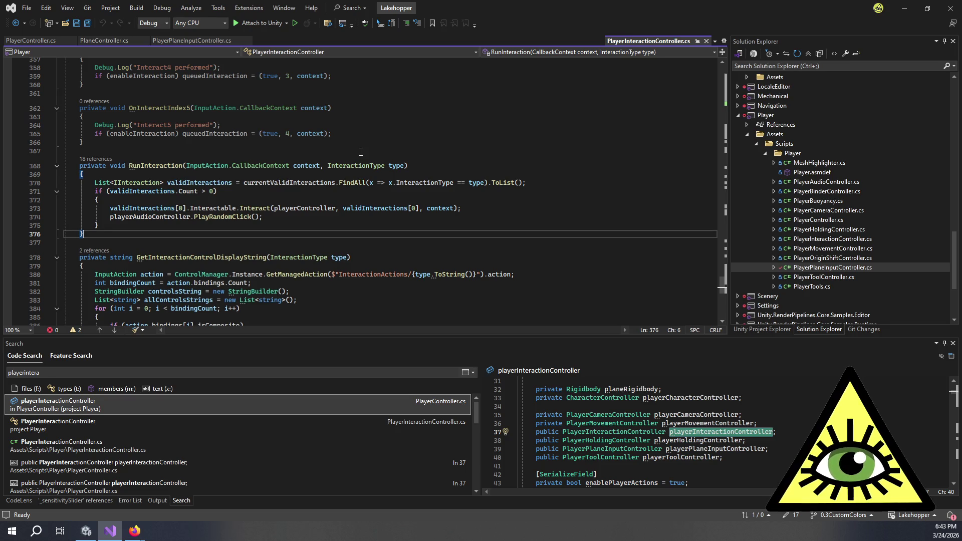
pyautogui.moveTo(262, 207)
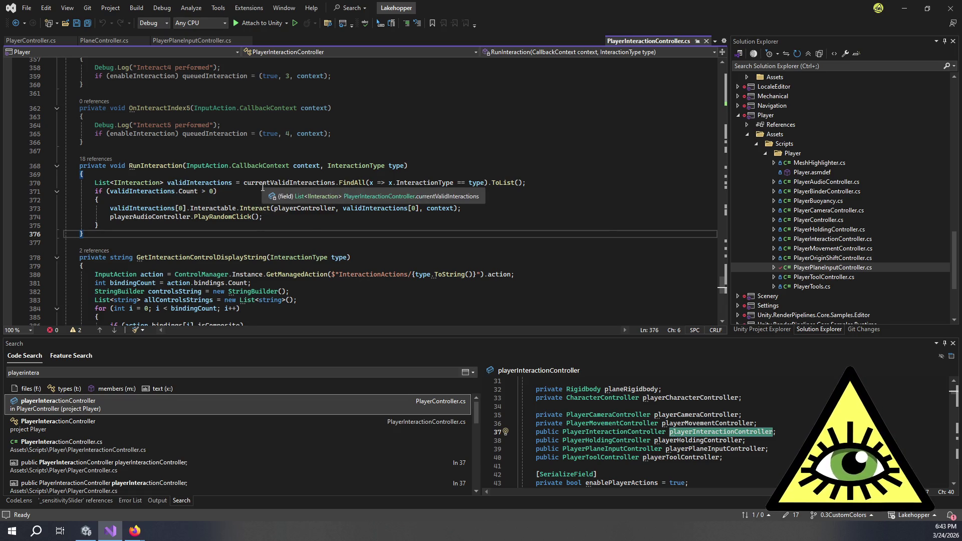
pyautogui.click(258, 190)
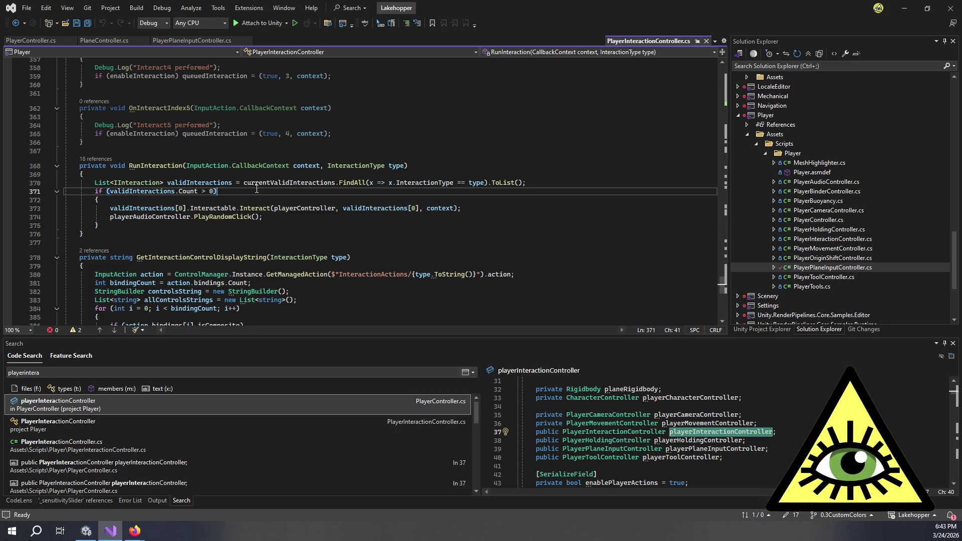
pyautogui.click(291, 175)
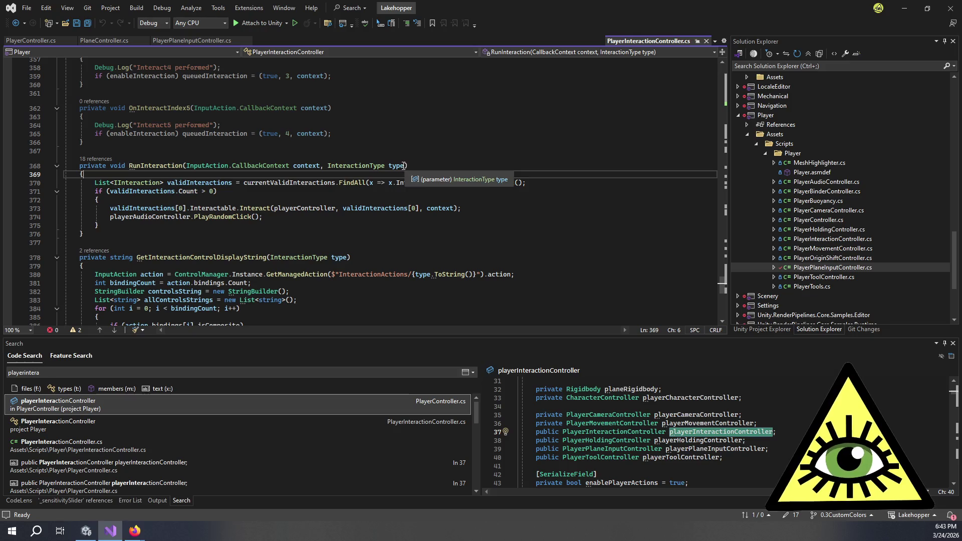
pyautogui.scroll(3, 465, 169)
pyautogui.scroll(20, 465, 169)
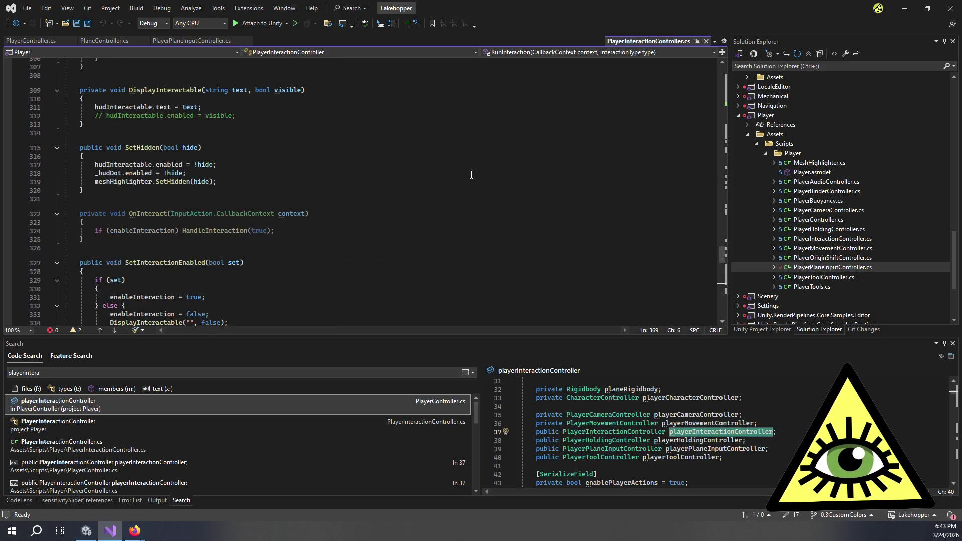
pyautogui.scroll(20, 473, 178)
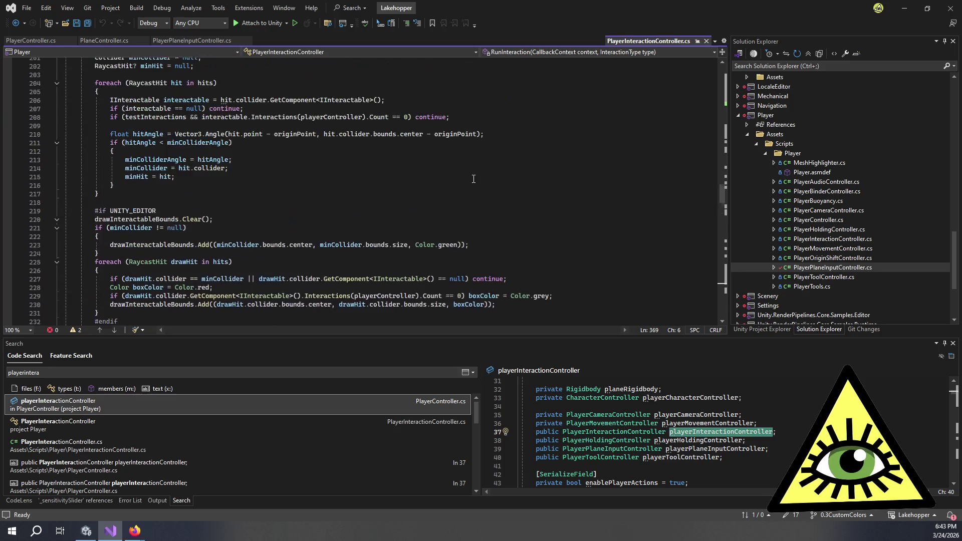
pyautogui.scroll(20, 473, 179)
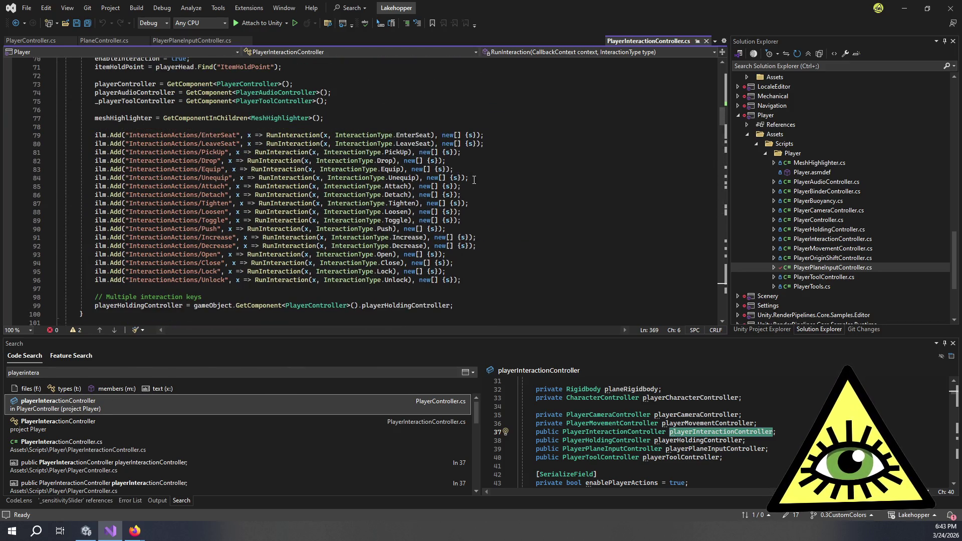
pyautogui.moveTo(404, 156)
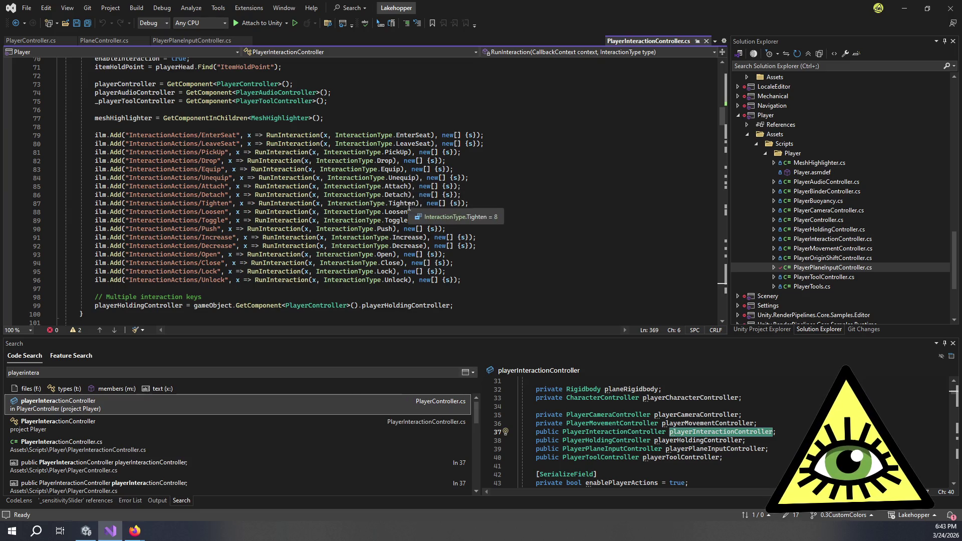
pyautogui.moveTo(402, 206)
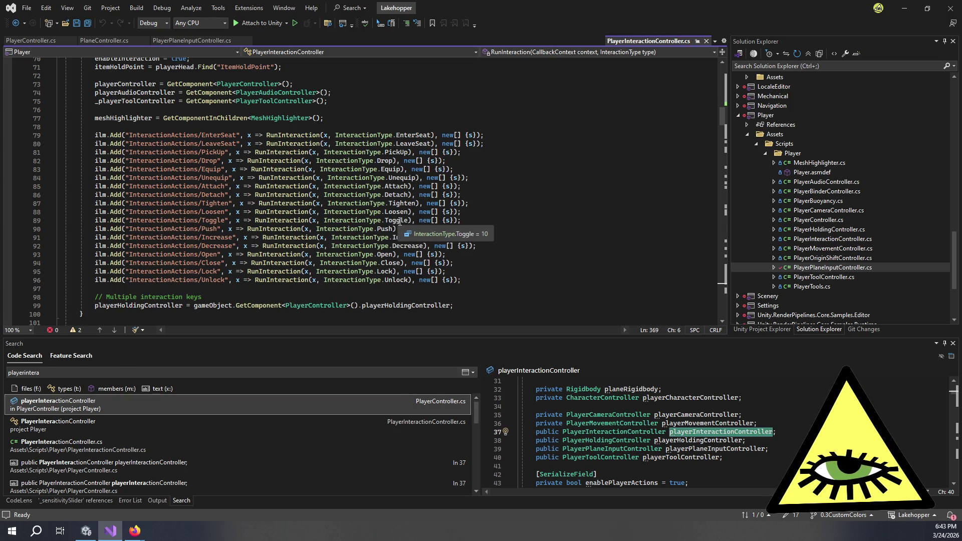
pyautogui.moveTo(417, 238)
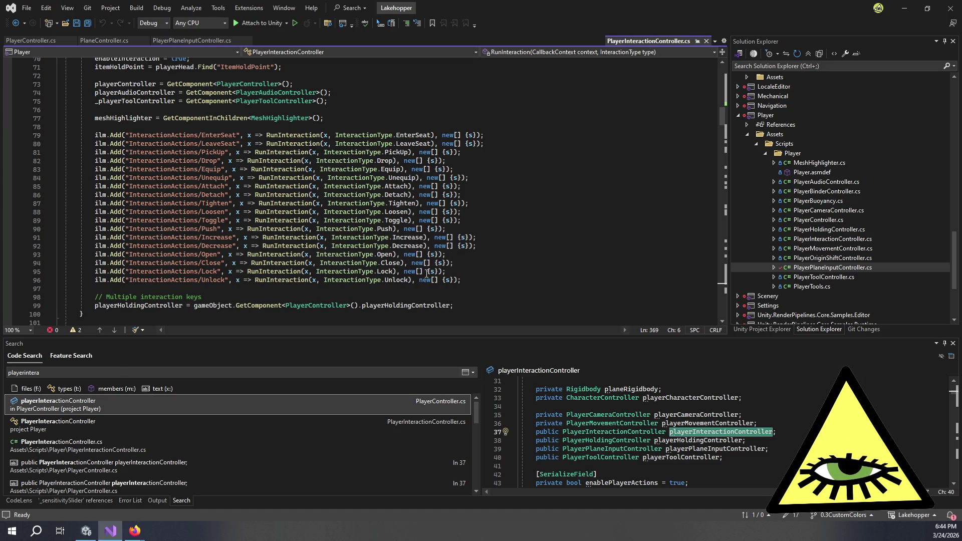
pyautogui.scroll(-20, 461, 268)
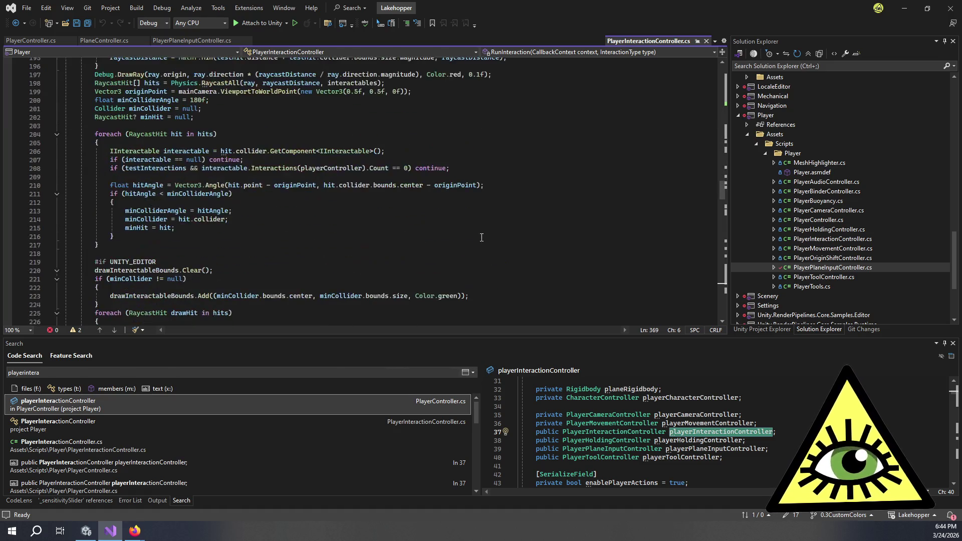
pyautogui.scroll(-12, 489, 230)
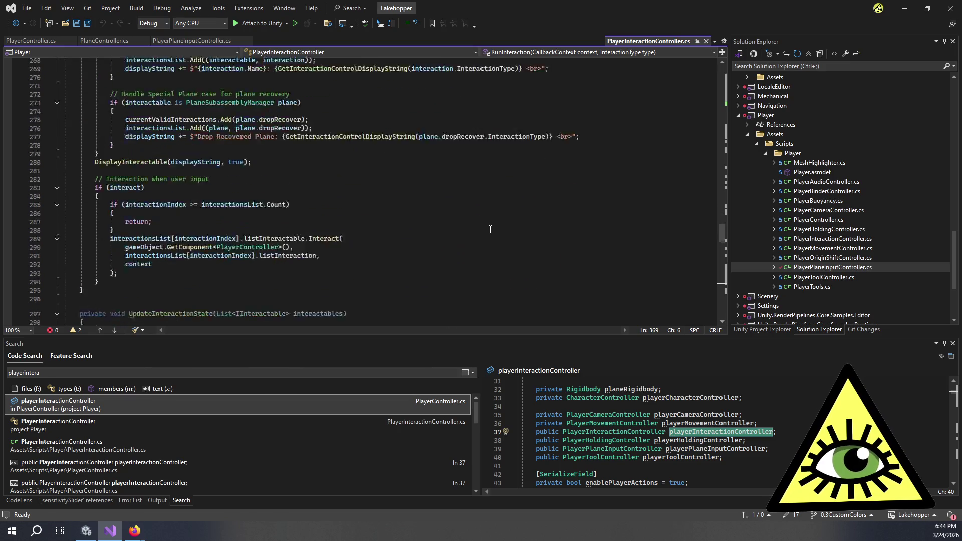
pyautogui.scroll(2, 491, 230)
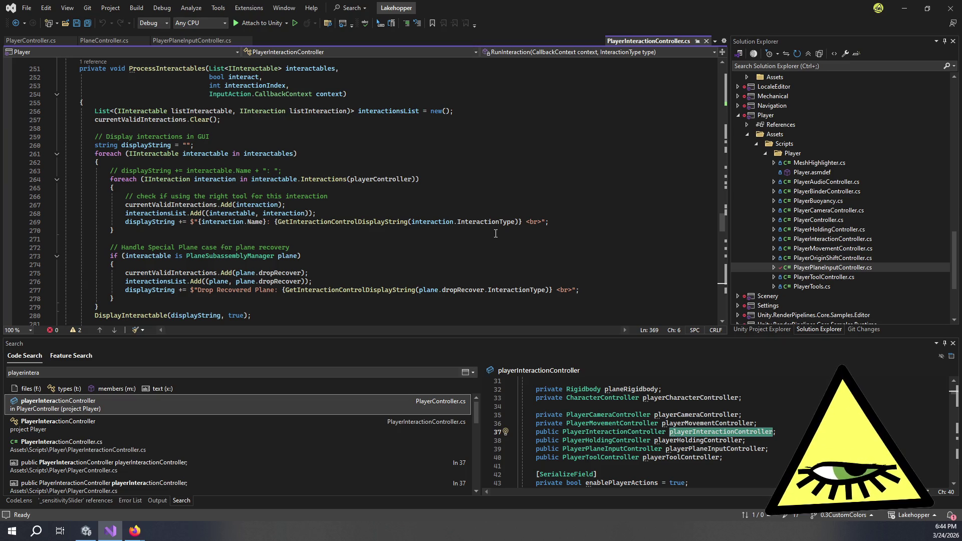
pyautogui.scroll(5, 497, 232)
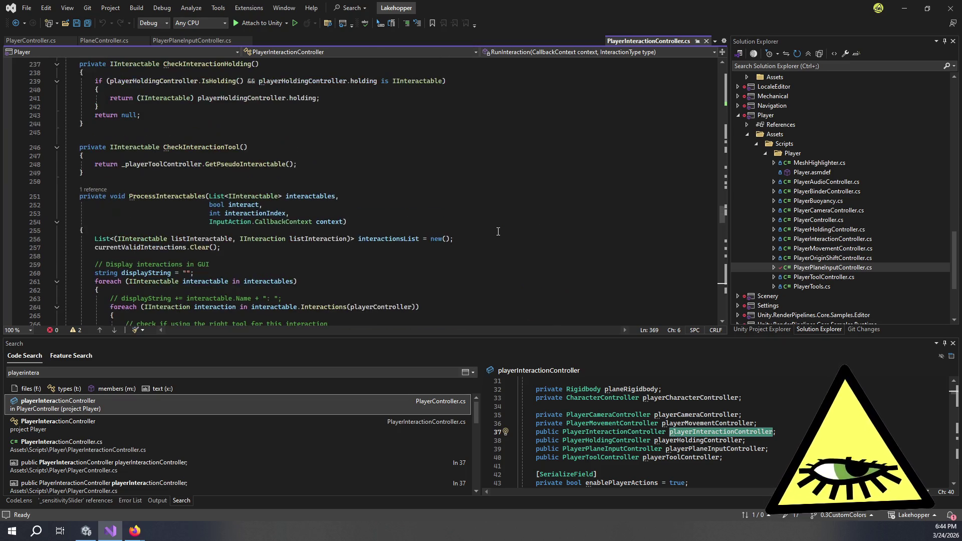
pyautogui.scroll(6, 461, 241)
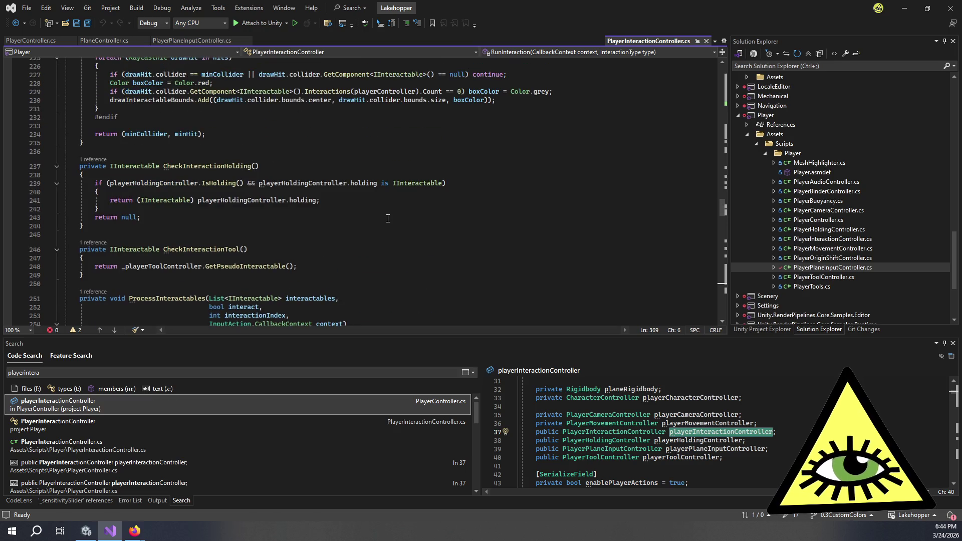
pyautogui.scroll(3, 389, 219)
pyautogui.scroll(-18, 389, 219)
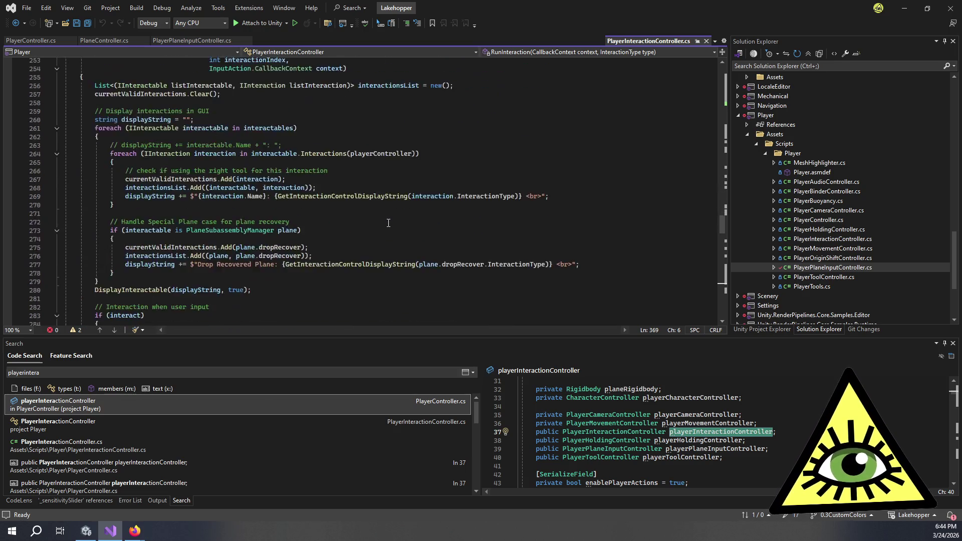
pyautogui.scroll(-15, 390, 224)
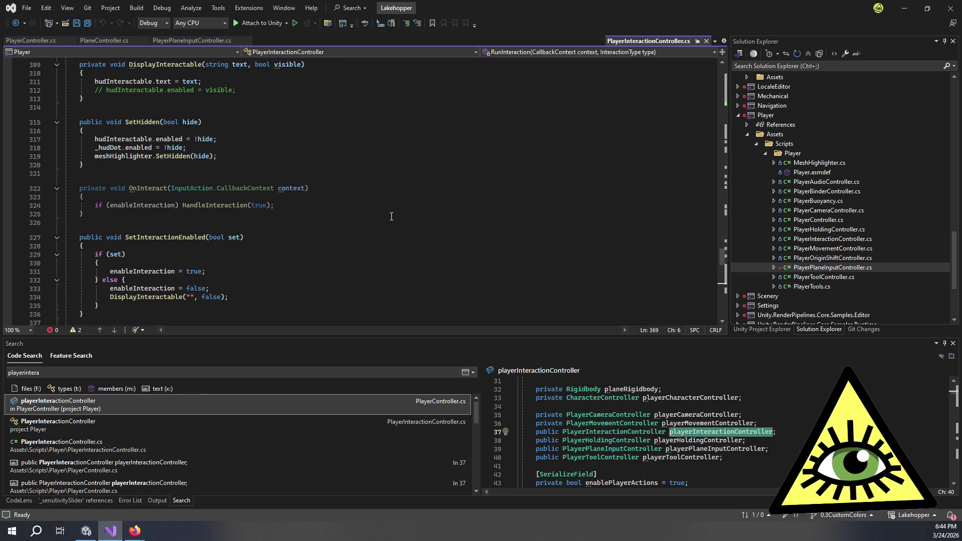
pyautogui.scroll(-16, 391, 214)
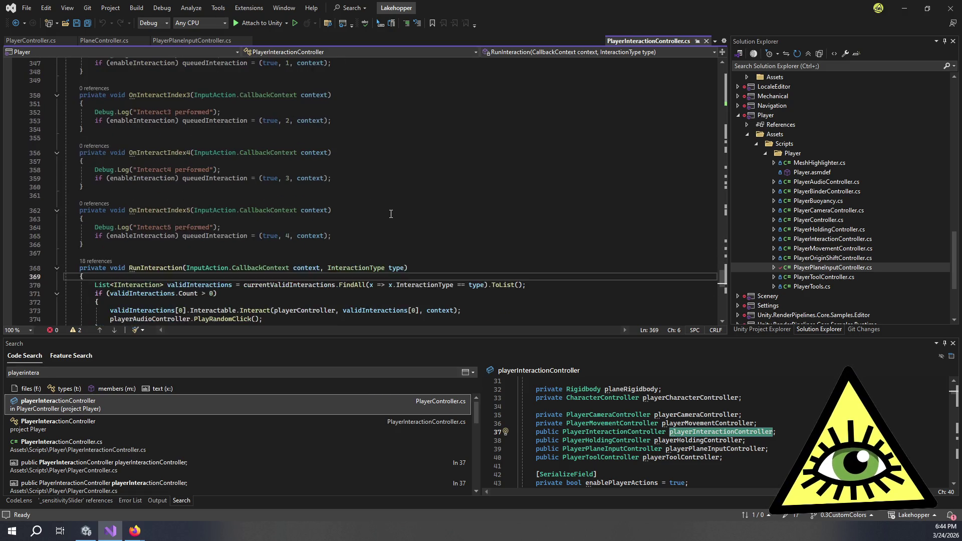
pyautogui.scroll(-2, 391, 214)
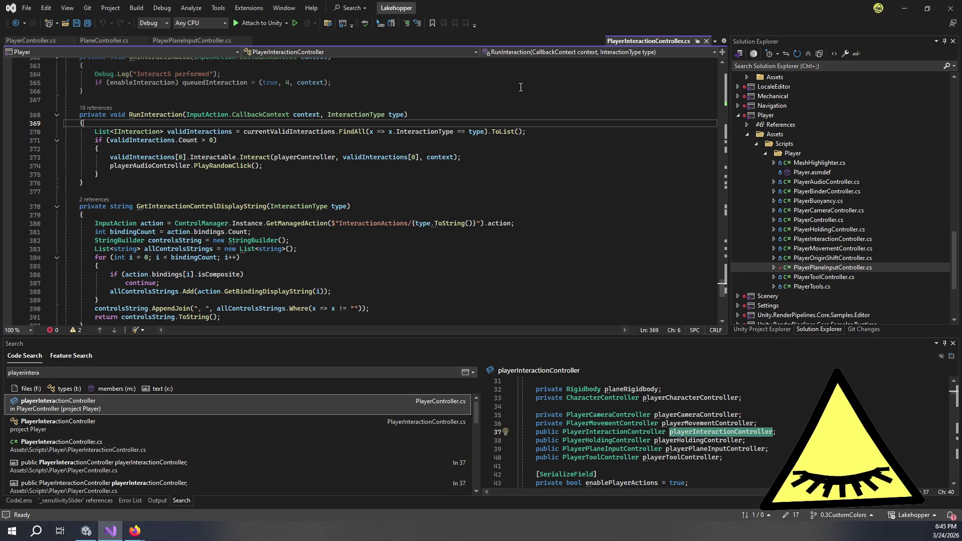
pyautogui.press('Return')
# Draft the comment '// Check for coroutine interaction type' and open a new line inside the if block
pyautogui.write('// Check for coroutine interaction type')
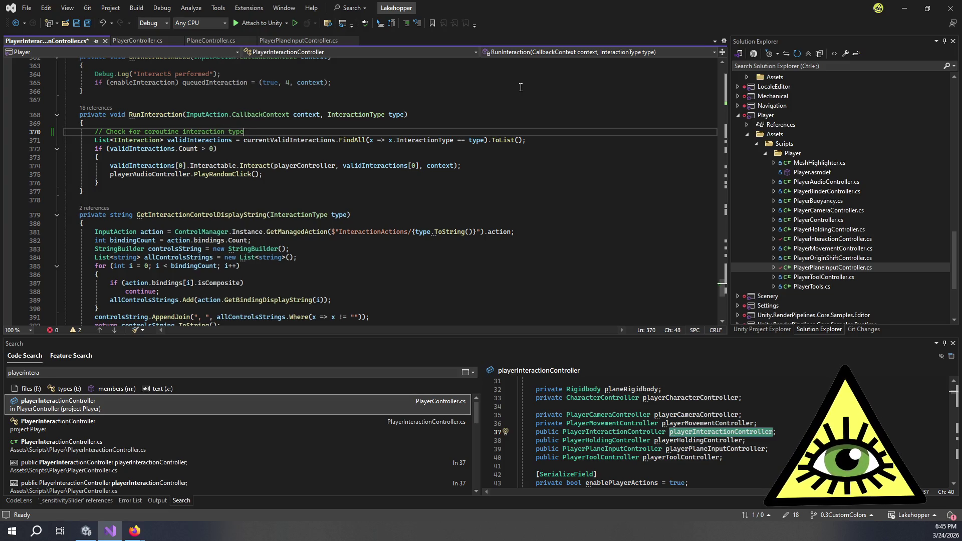
pyautogui.press('Return')
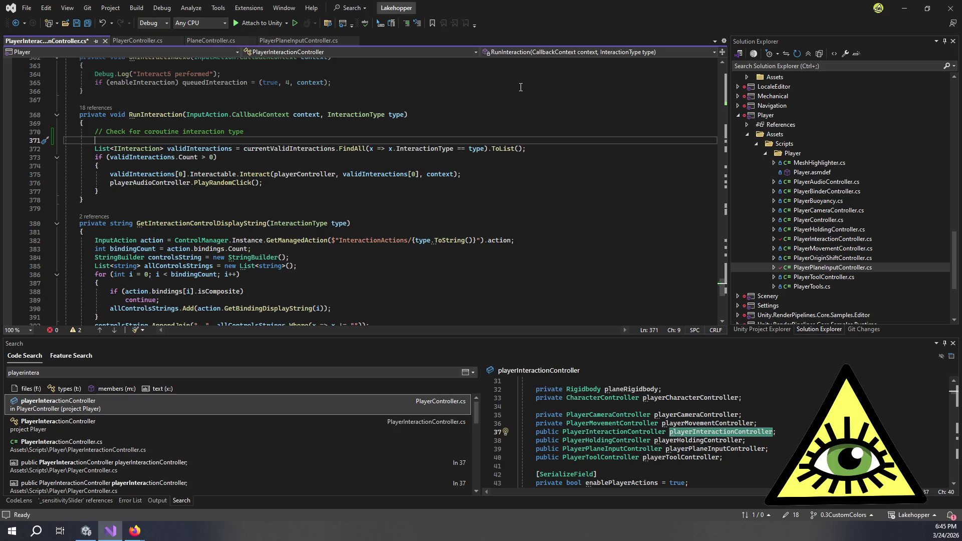
pyautogui.click(292, 166)
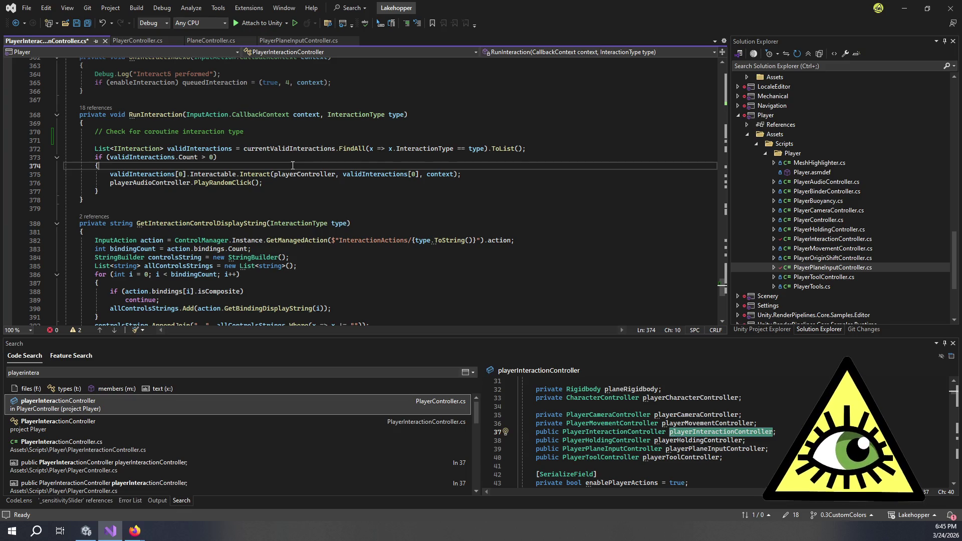
pyautogui.press('Return')
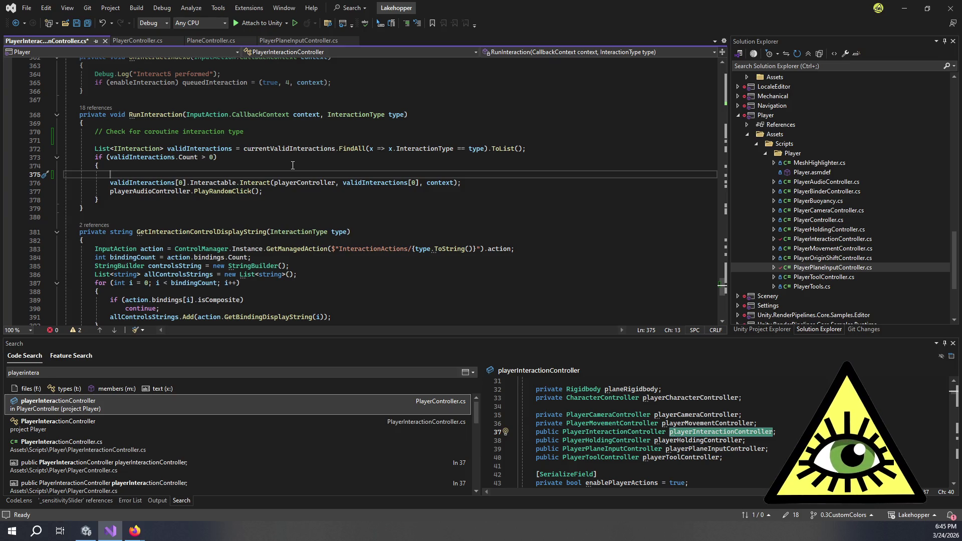
# Replace the draft comments with '//Check coroutine' and '// Only interact on start once' above Interact
pyautogui.write('// ')
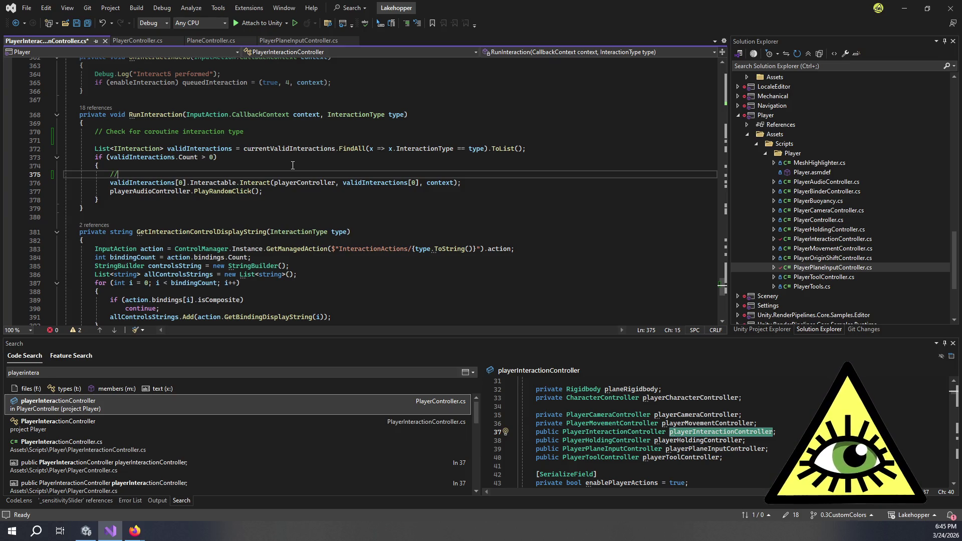
pyautogui.write('If')
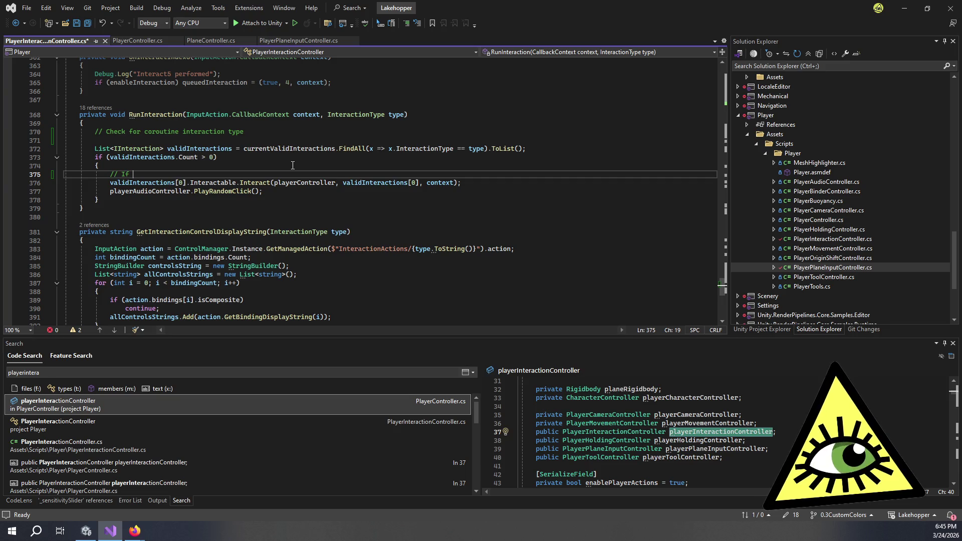
pyautogui.press('BackSpace')
pyautogui.press('BackSpace')
pyautogui.press('BackSpace')
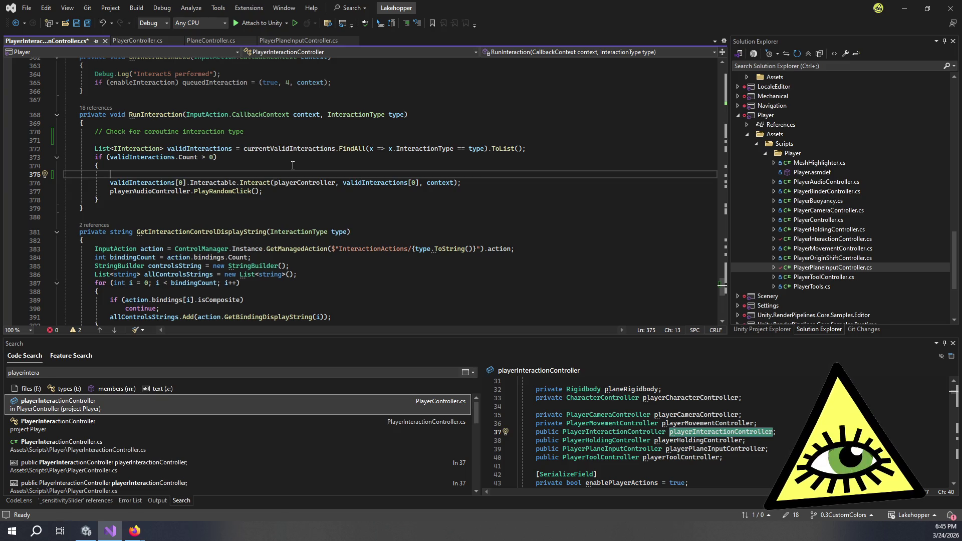
pyautogui.write('// if valid type,')
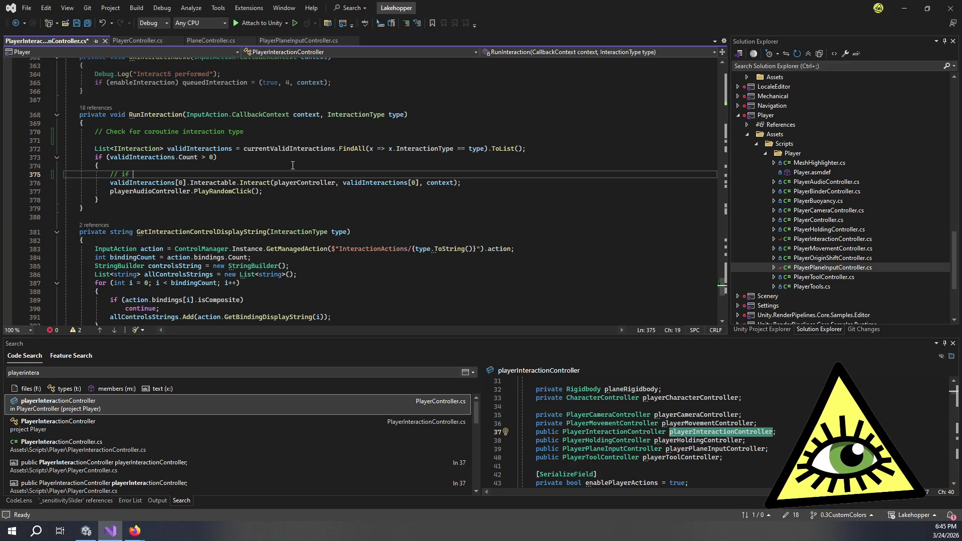
pyautogui.write(' st')
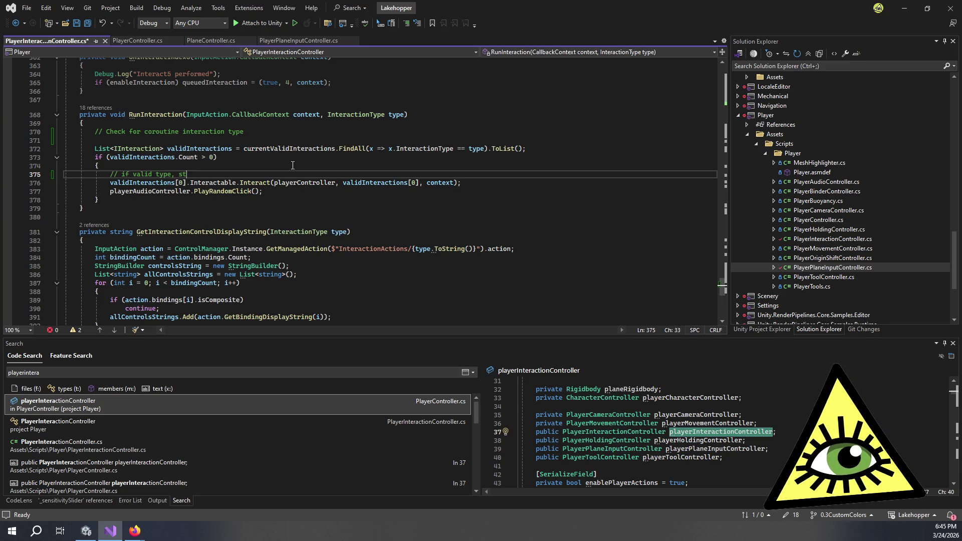
pyautogui.write('art coroutine')
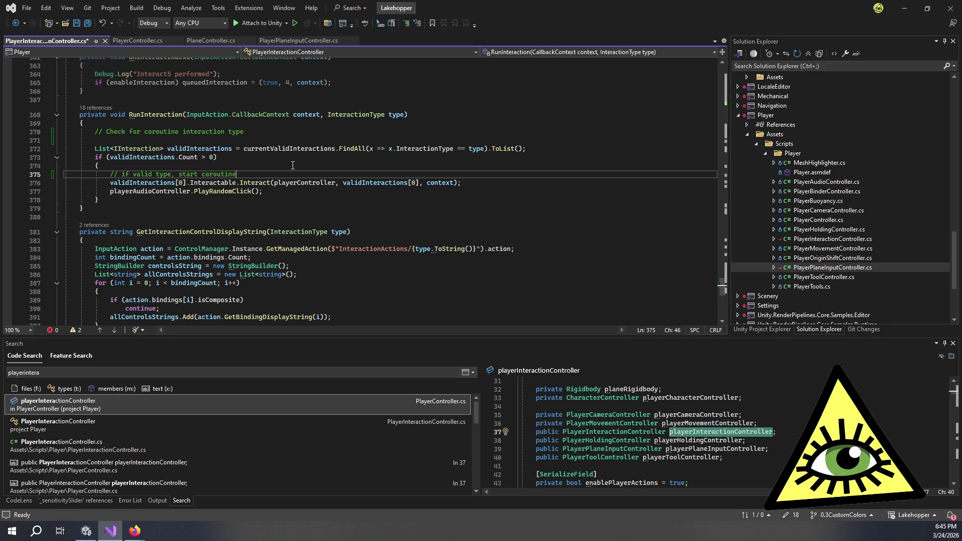
pyautogui.press('Return')
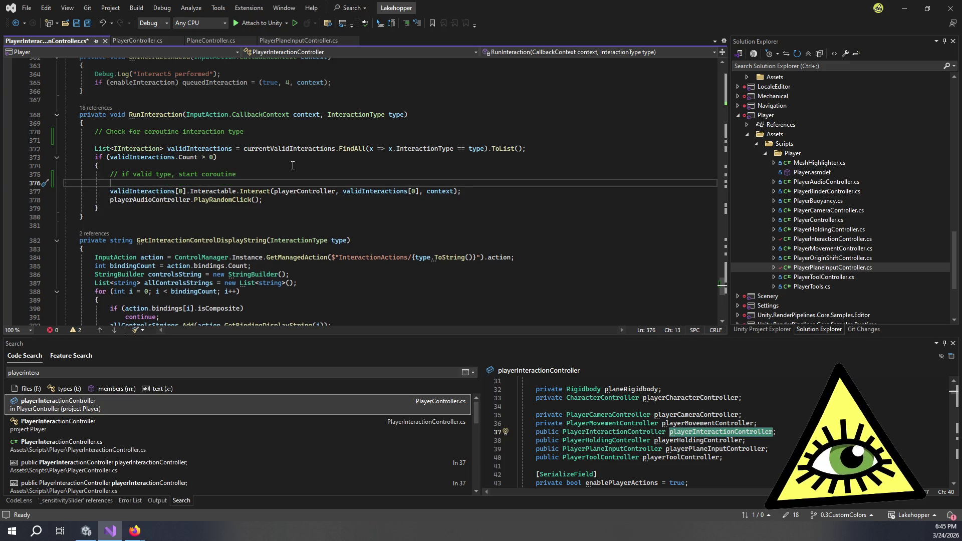
pyautogui.press('BackSpace')
pyautogui.hotkey('ctrl', 'BackSpace')
pyautogui.hotkey('ctrl', 'BackSpace')
pyautogui.hotkey('ctrl', 'BackSpace')
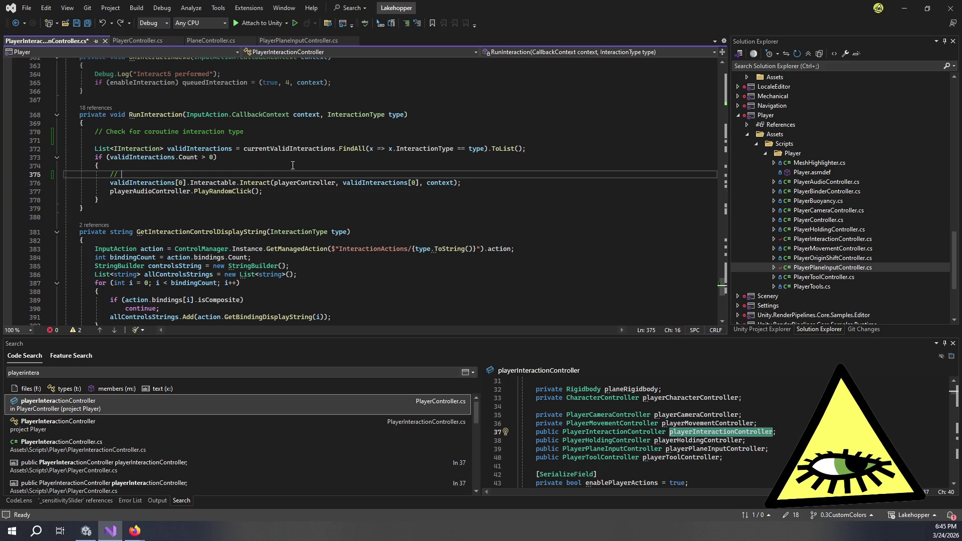
pyautogui.write('//')
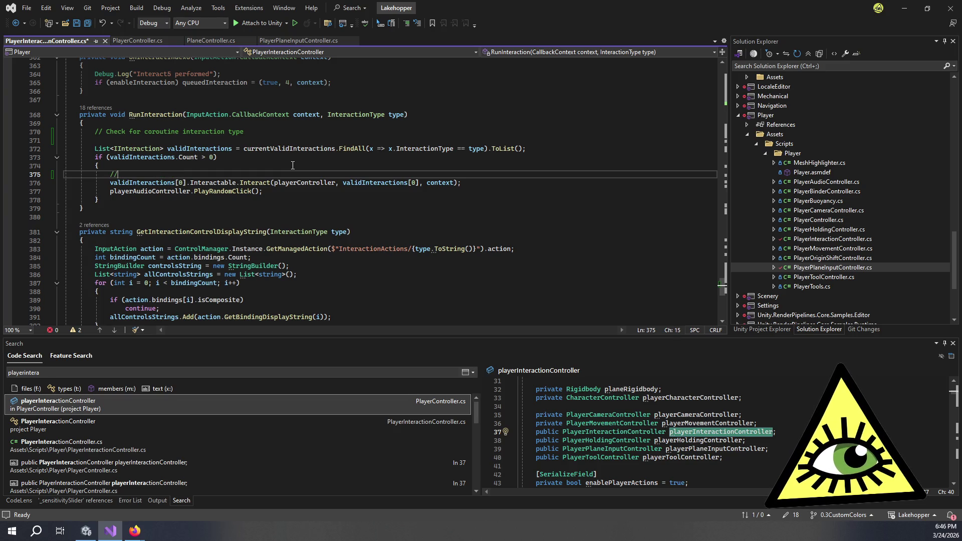
pyautogui.write('Check ')
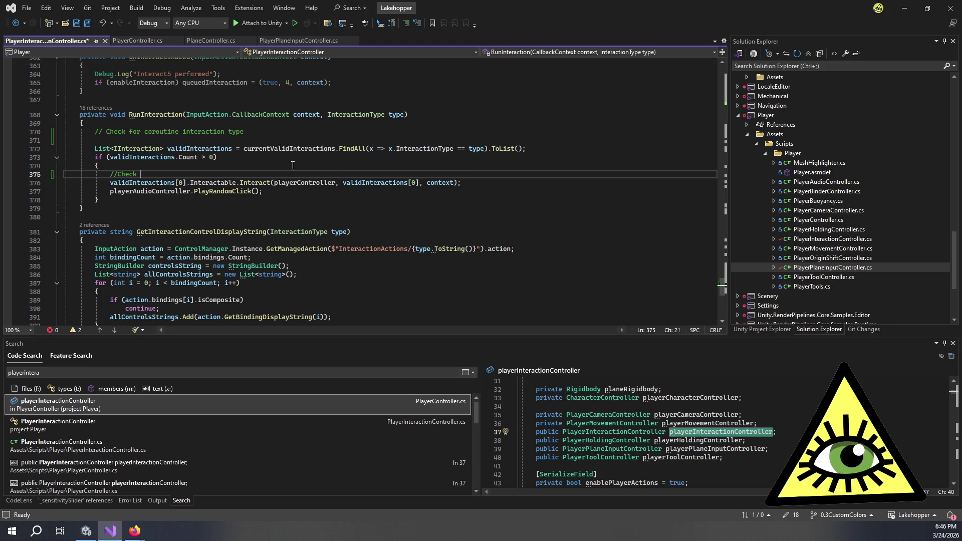
pyautogui.write('coroutine')
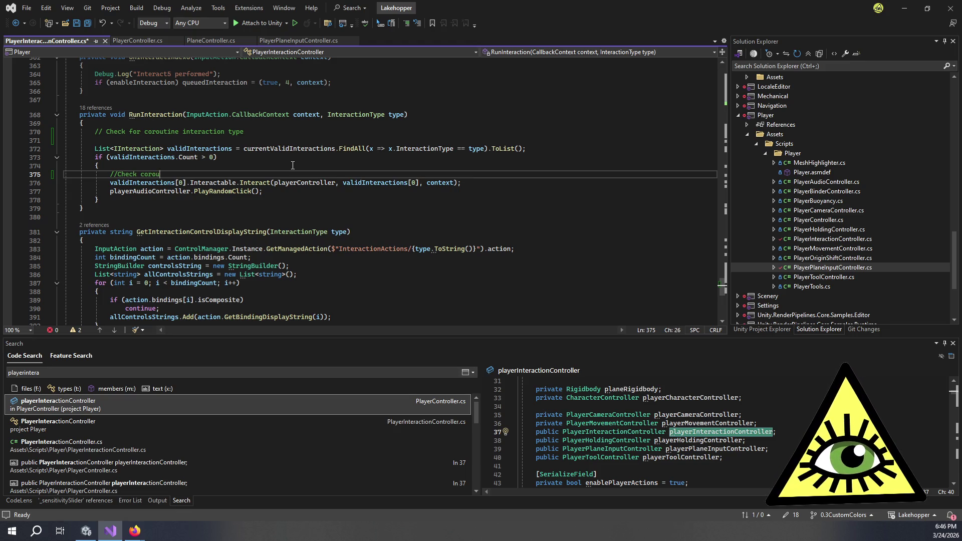
pyautogui.press('Return')
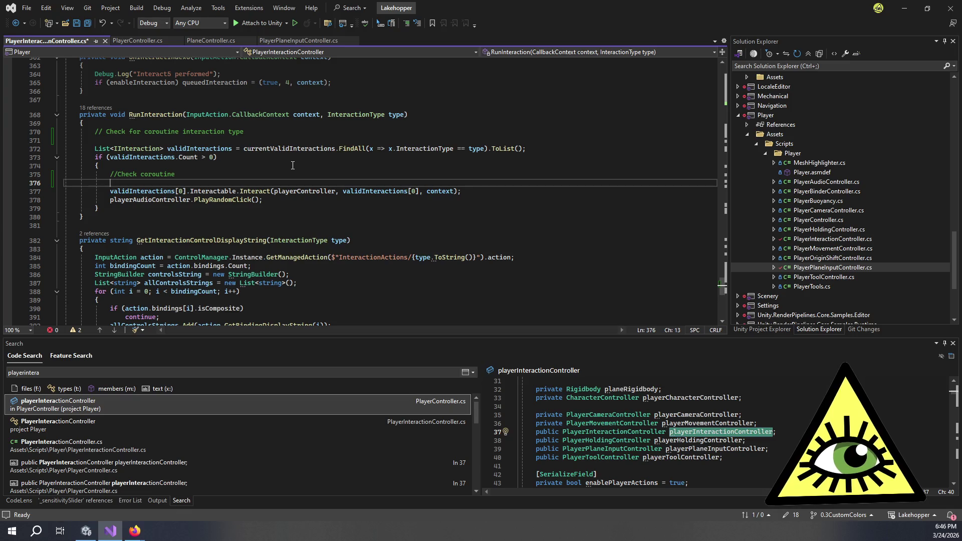
pyautogui.press('Return')
pyautogui.write('//')
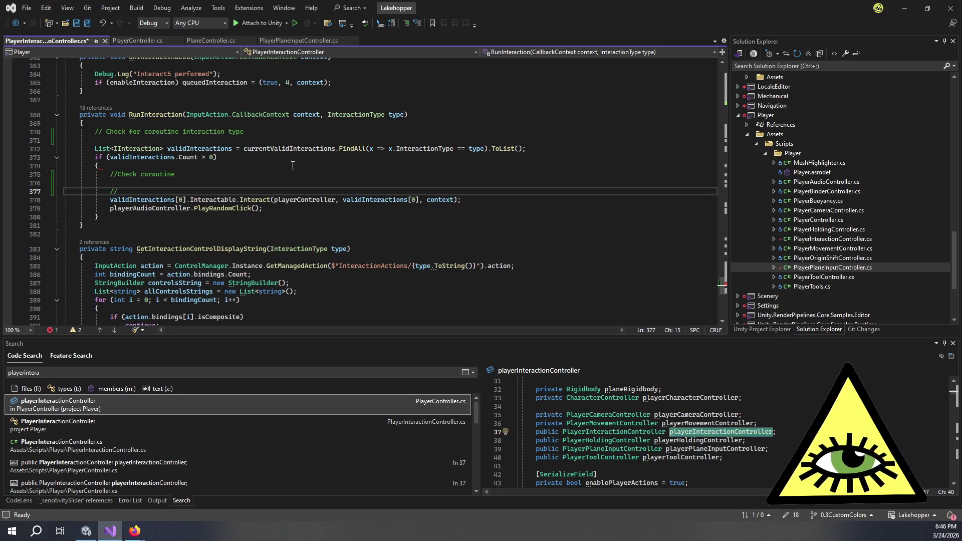
pyautogui.write(' On')
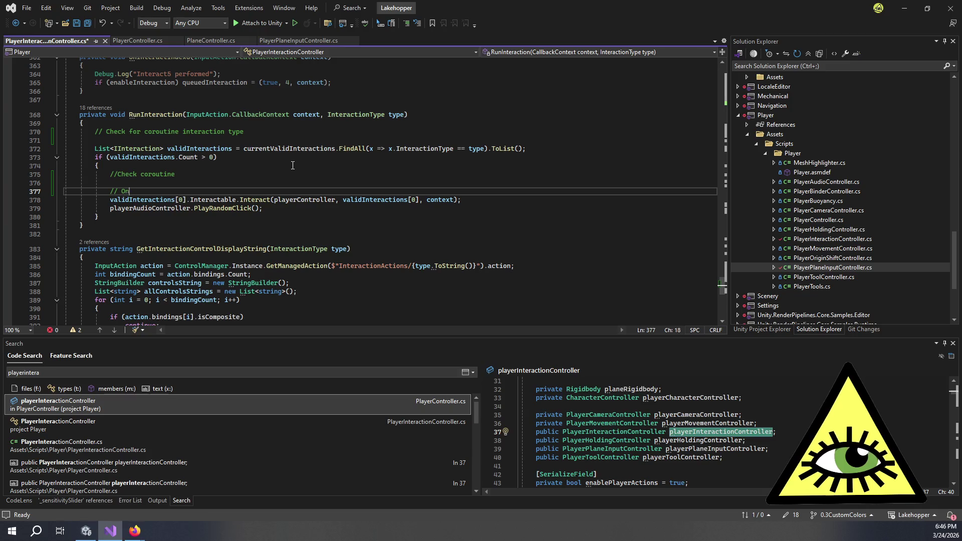
pyautogui.write('ly interact on ')
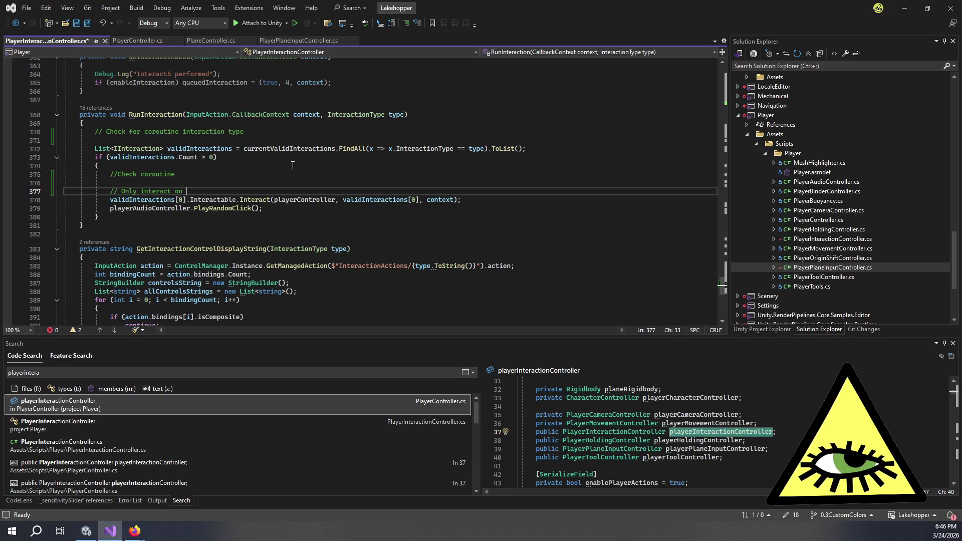
pyautogui.write('start ')
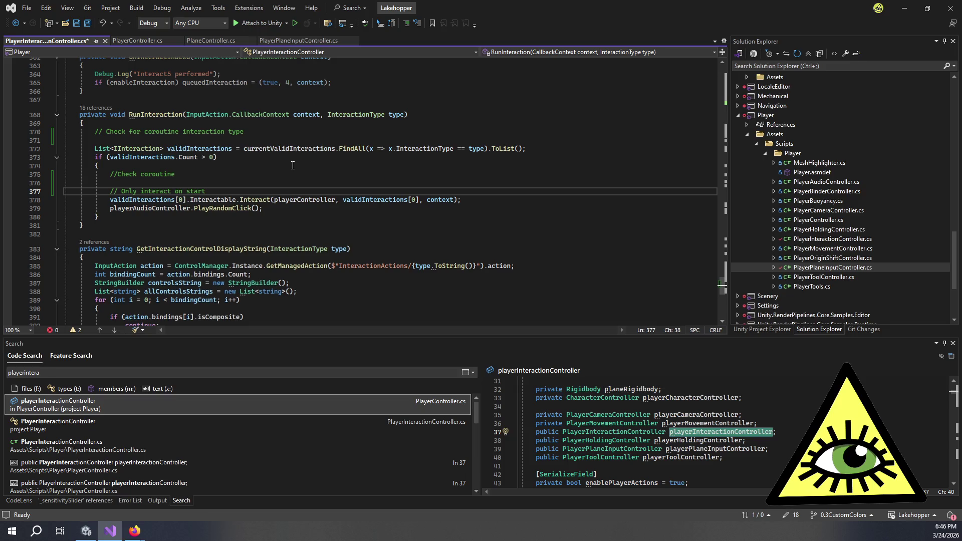
pyautogui.write('once')
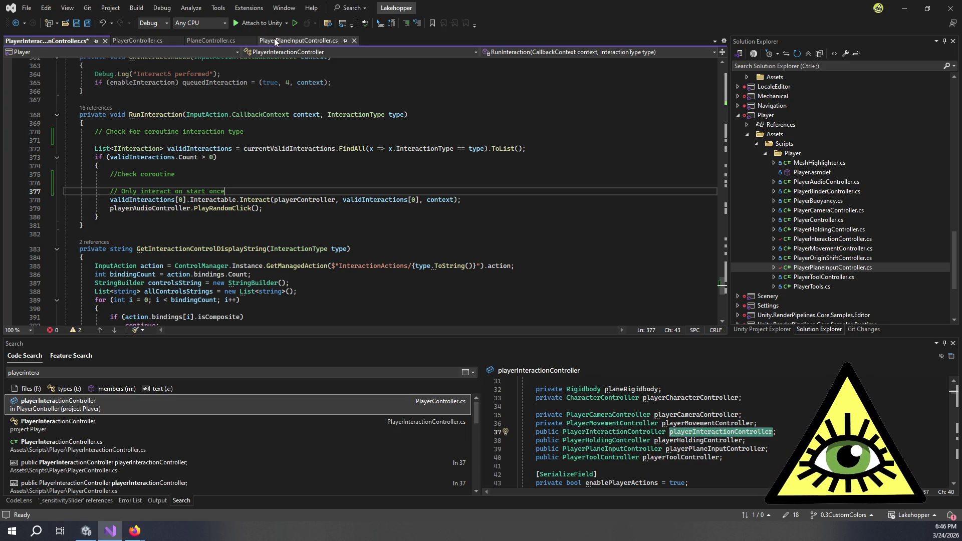
pyautogui.click(298, 40)
pyautogui.scroll(-15, 347, 161)
pyautogui.scroll(-20, 347, 161)
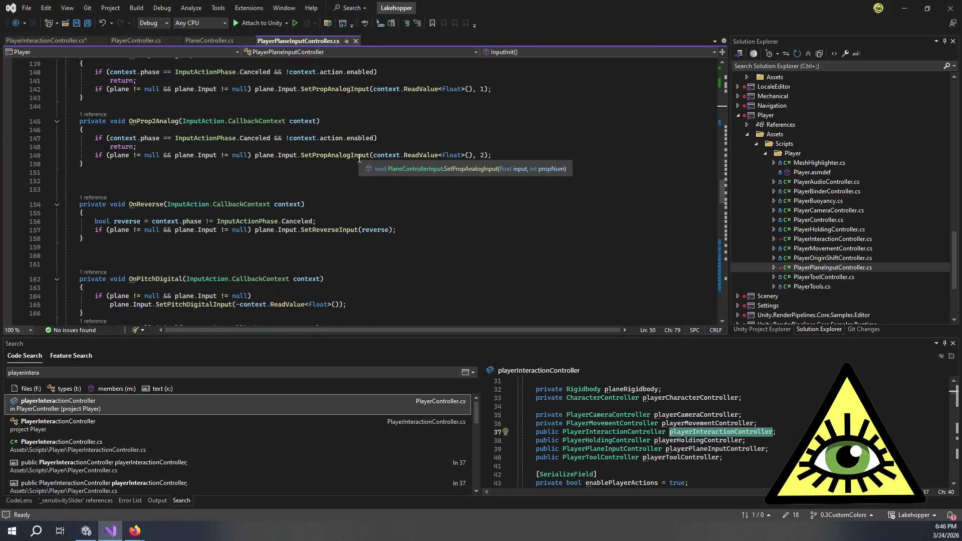
pyautogui.scroll(-9, 362, 165)
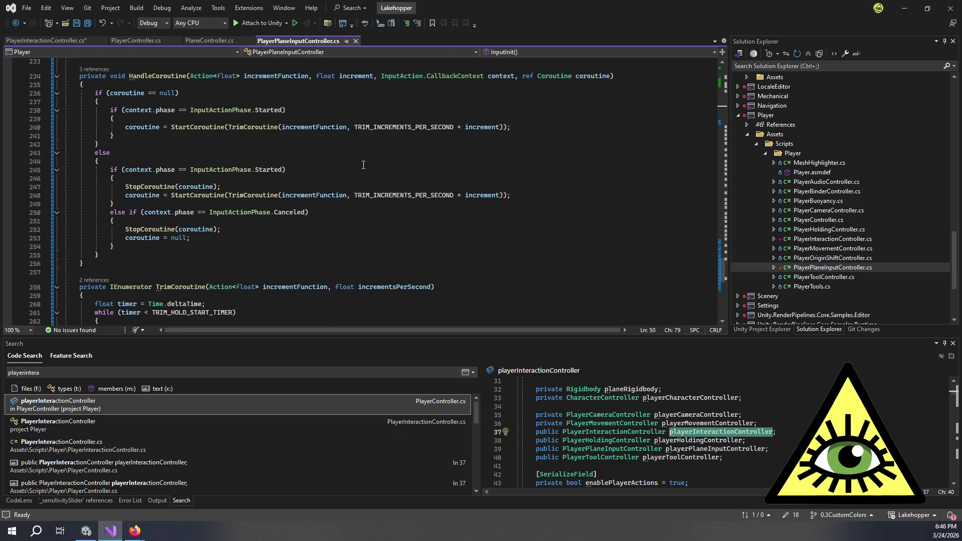
pyautogui.scroll(-6, 364, 164)
pyautogui.scroll(8, 364, 165)
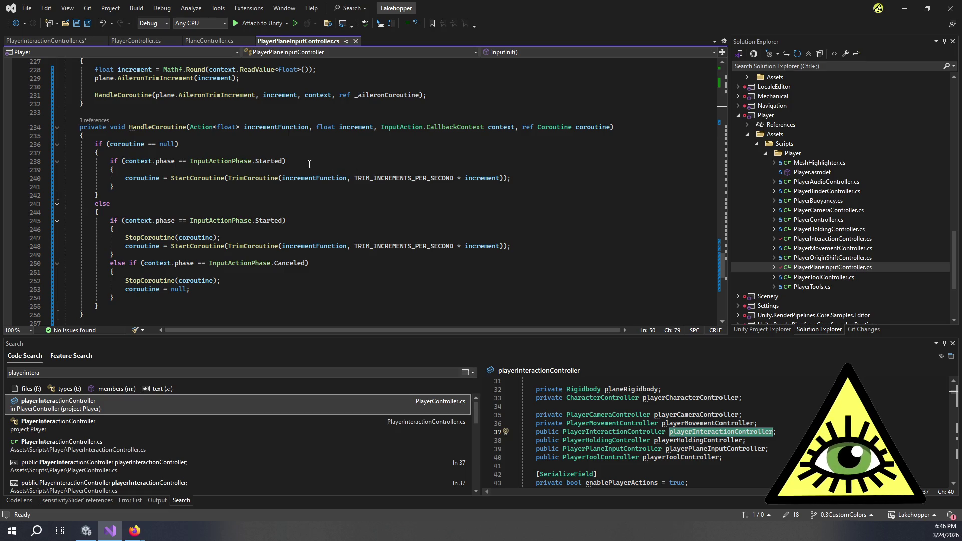
pyautogui.scroll(20, 307, 164)
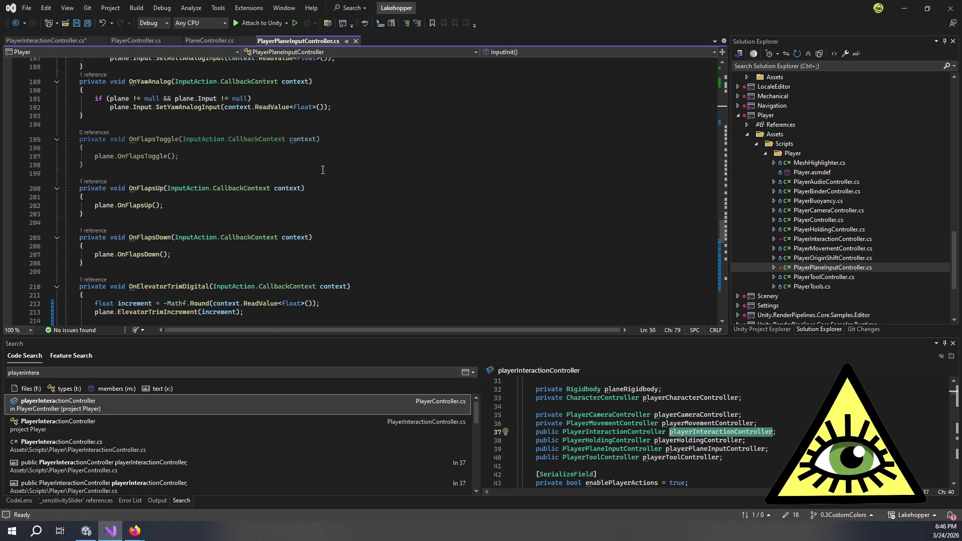
pyautogui.scroll(20, 350, 181)
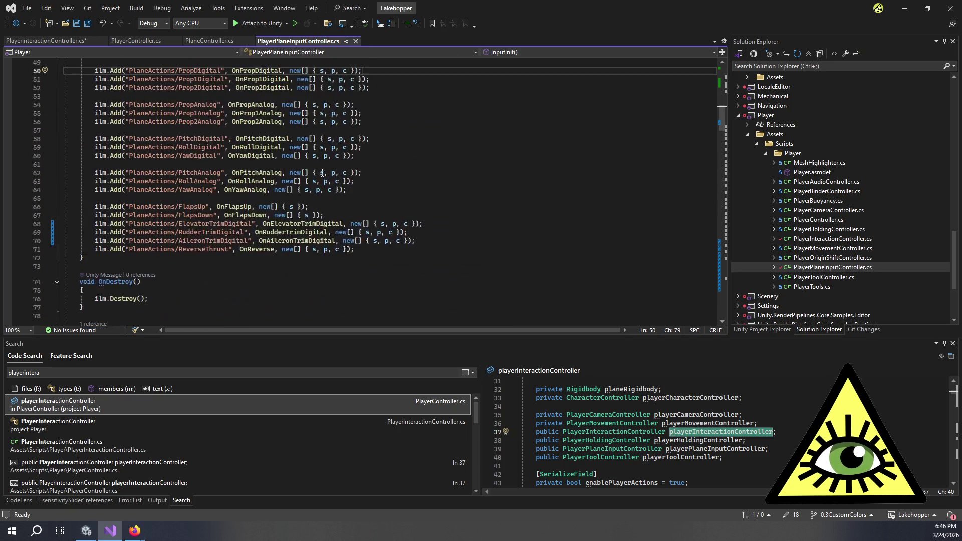
pyautogui.click(53, 42)
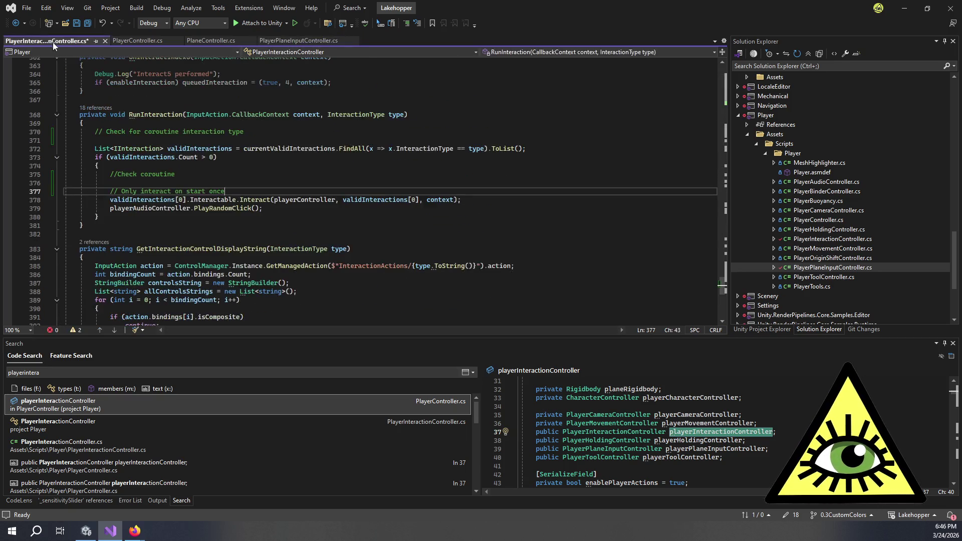
# Add the comment '// If no valid interactions, kill coroutine.' after the if block
pyautogui.moveTo(248, 190); pyautogui.dragTo(110, 175)
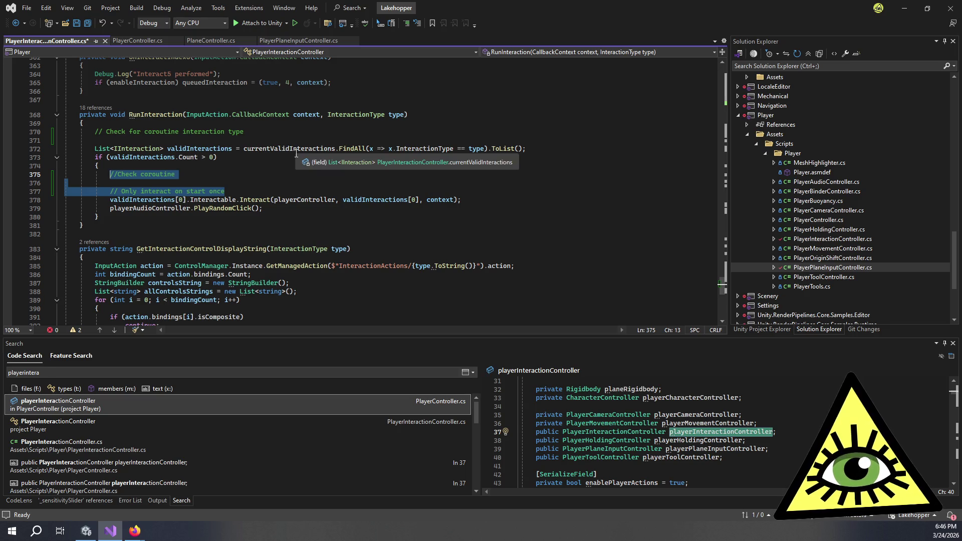
pyautogui.click(245, 188)
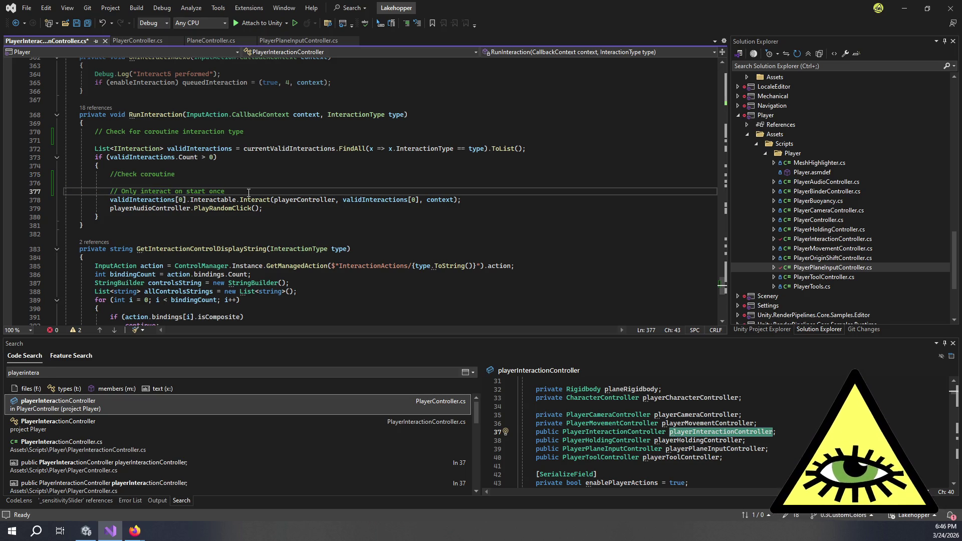
pyautogui.click(257, 217)
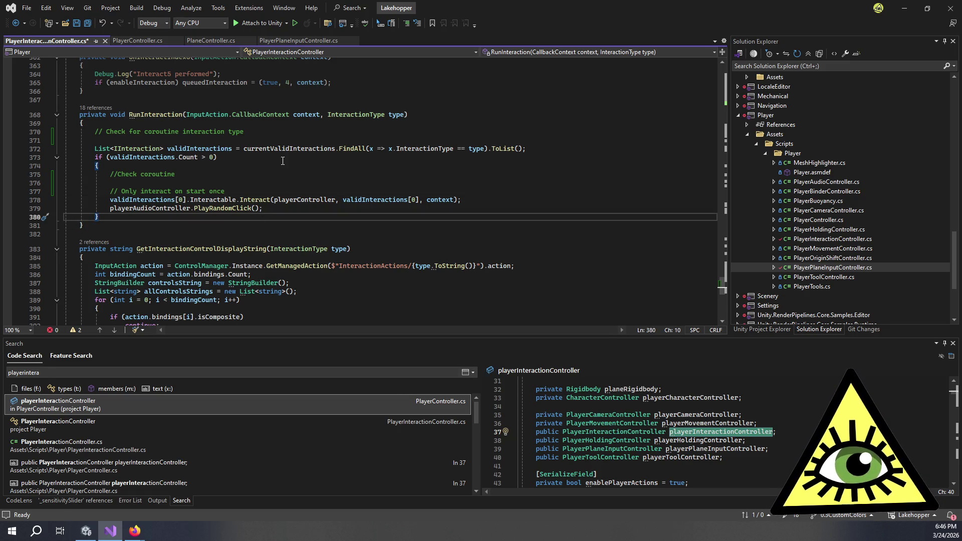
pyautogui.press('Return')
pyautogui.press('Return')
pyautogui.write('// ')
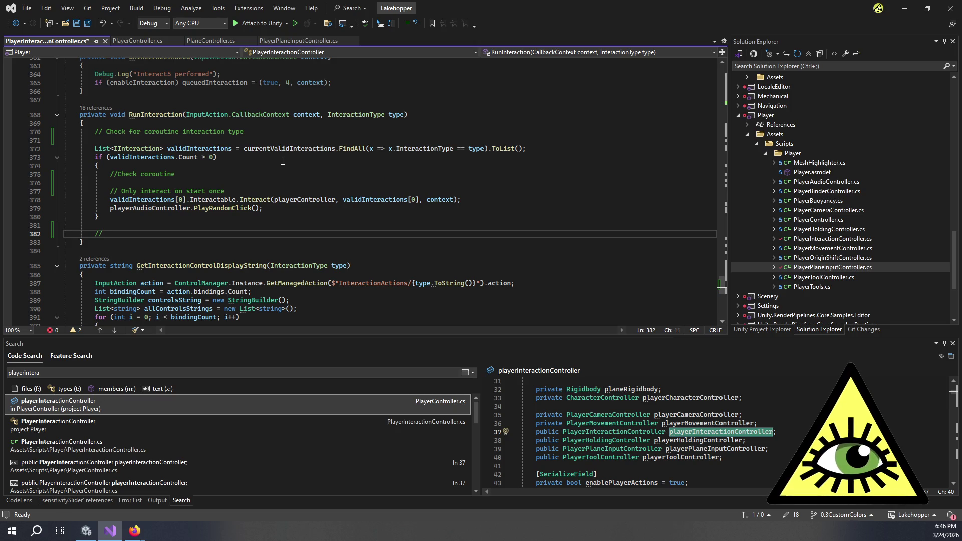
pyautogui.write('If no valid ')
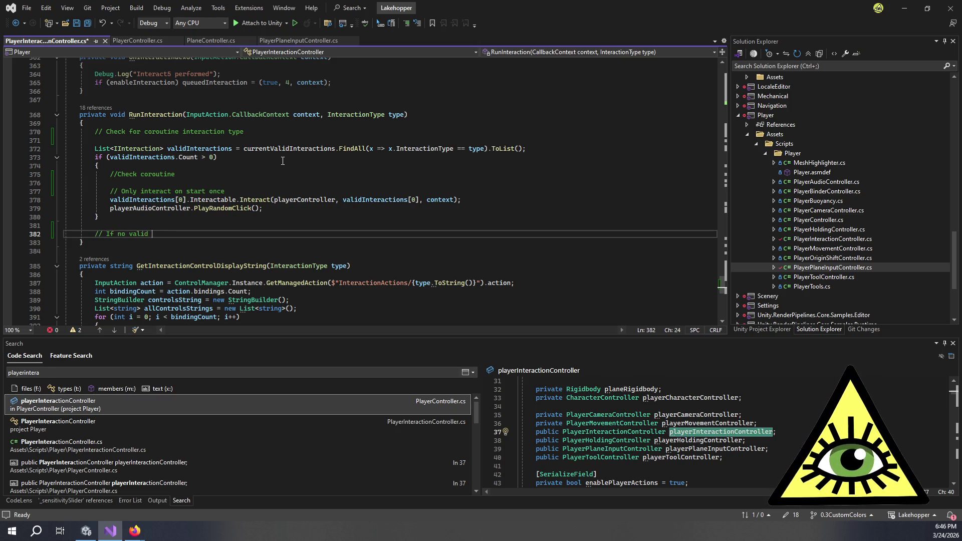
pyautogui.write('interactions, kill coroutine.')
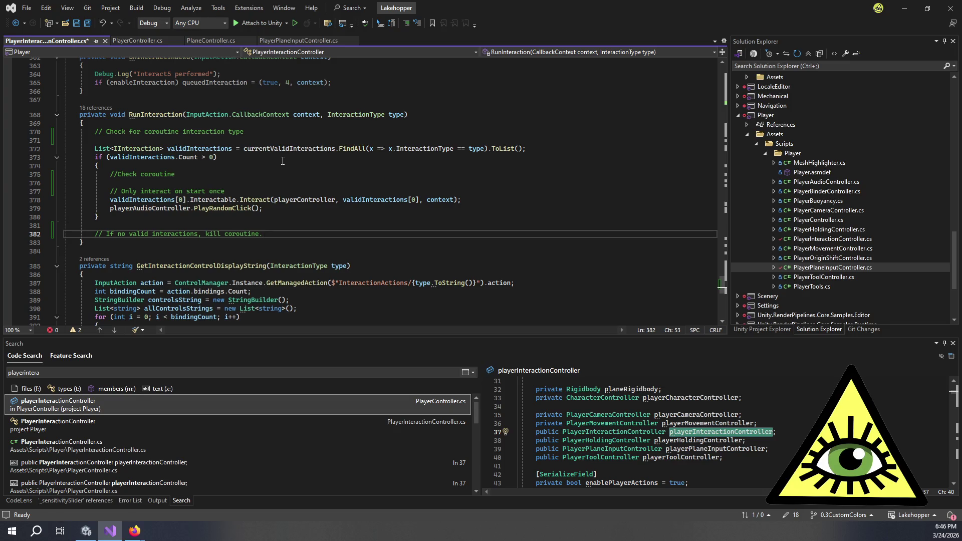
# Adjust the blank-line spacing beneath the //Check coroutine comment
pyautogui.click(310, 173)
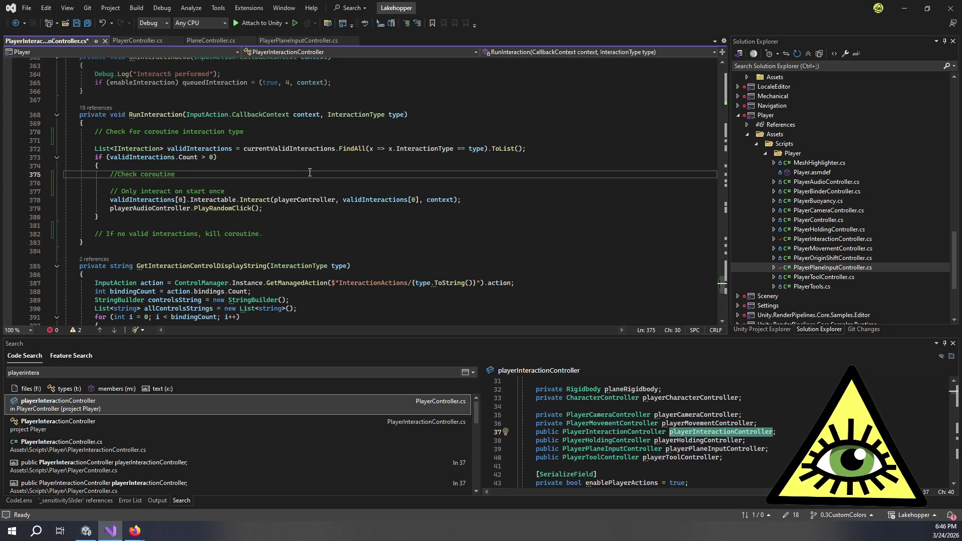
pyautogui.click(315, 190)
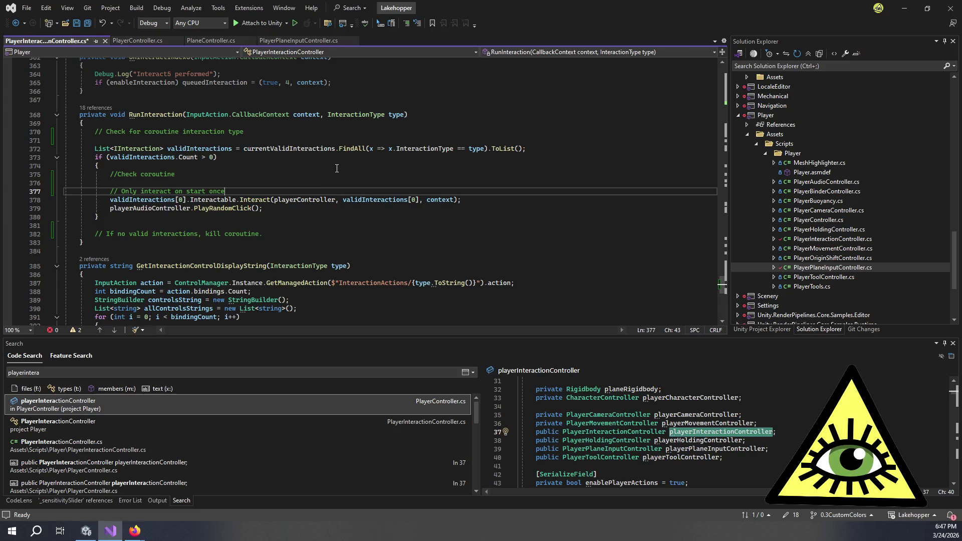
pyautogui.press('Up')
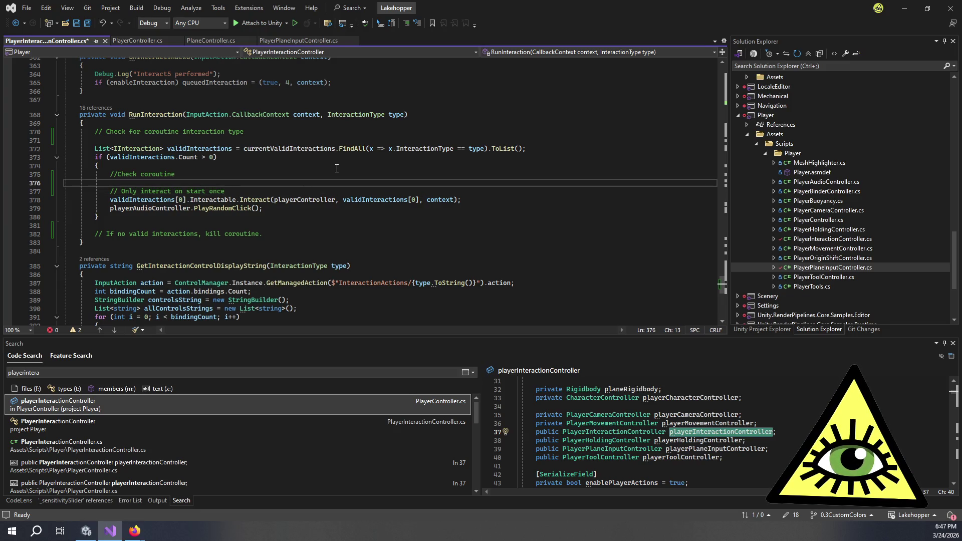
pyautogui.hotkey('ctrl', 'Return')
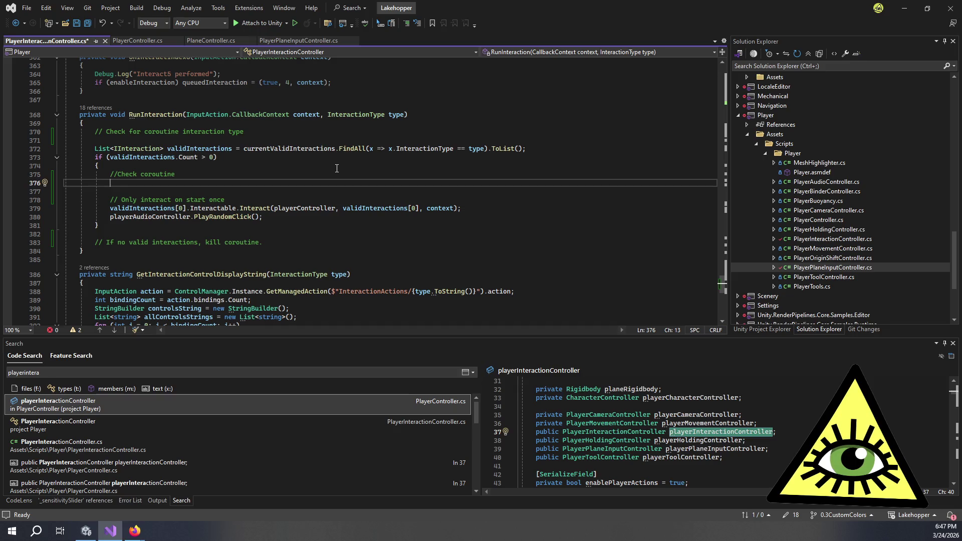
pyautogui.press('BackSpace')
# Add '// If interactable is different, kill coroutine' after PlayRandomClick() and leave blank lines after RunInteraction
pyautogui.click(322, 211)
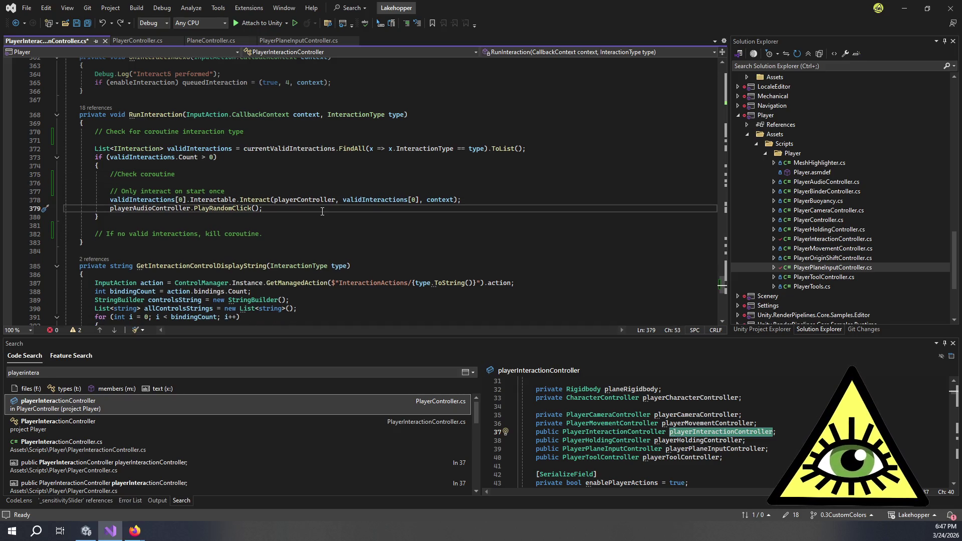
pyautogui.press('Return')
pyautogui.press('Return')
pyautogui.write('// If interactable is differen')
pyautogui.press('BackSpace')
pyautogui.write(', kl')
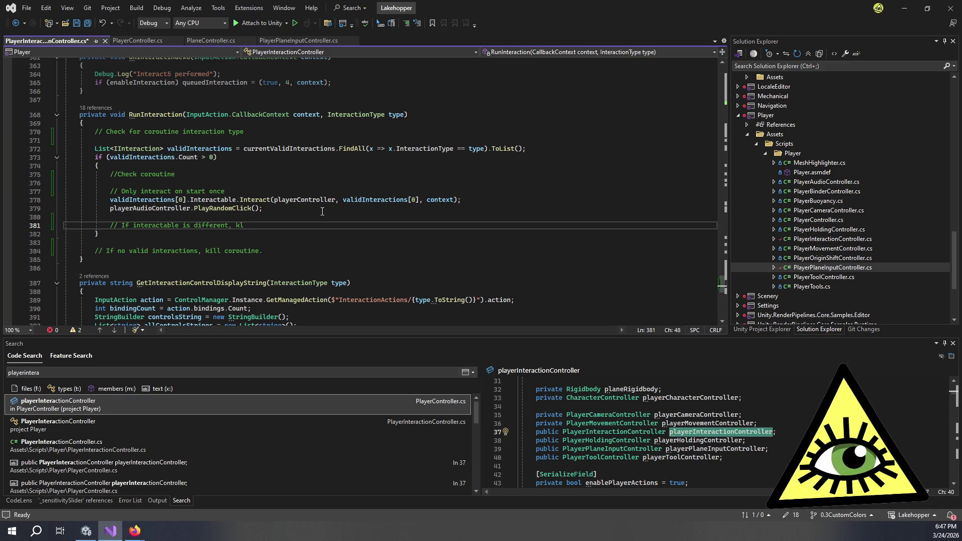
pyautogui.press('BackSpace')
pyautogui.write('ill coroutine')
pyautogui.press('Down')
pyautogui.press('Down')
pyautogui.press('Down')
pyautogui.press('Return')
pyautogui.press('Return')
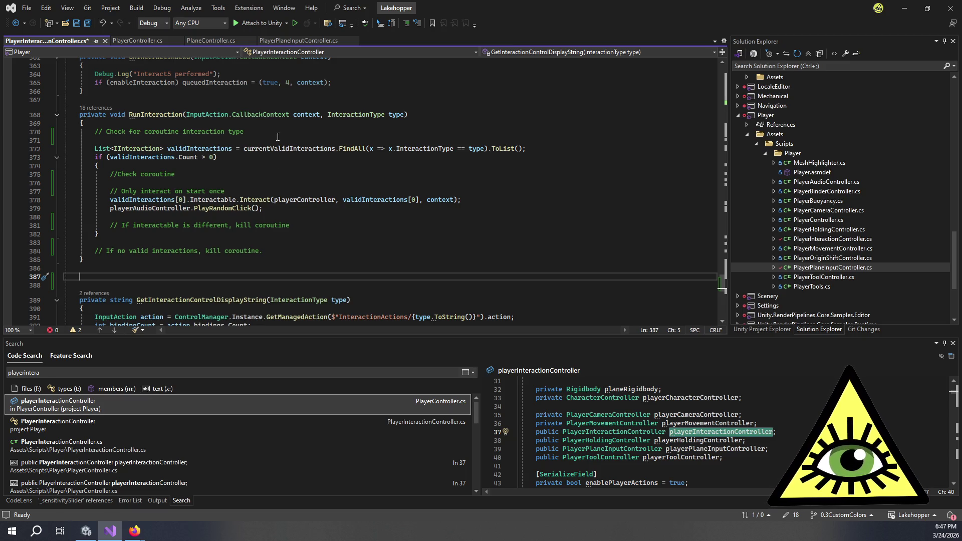
# Copy the whole HandleCoroutine method from PlayerPlaneInputController.cs and paste it on line 387
pyautogui.click(291, 41)
pyautogui.scroll(-20, 261, 128)
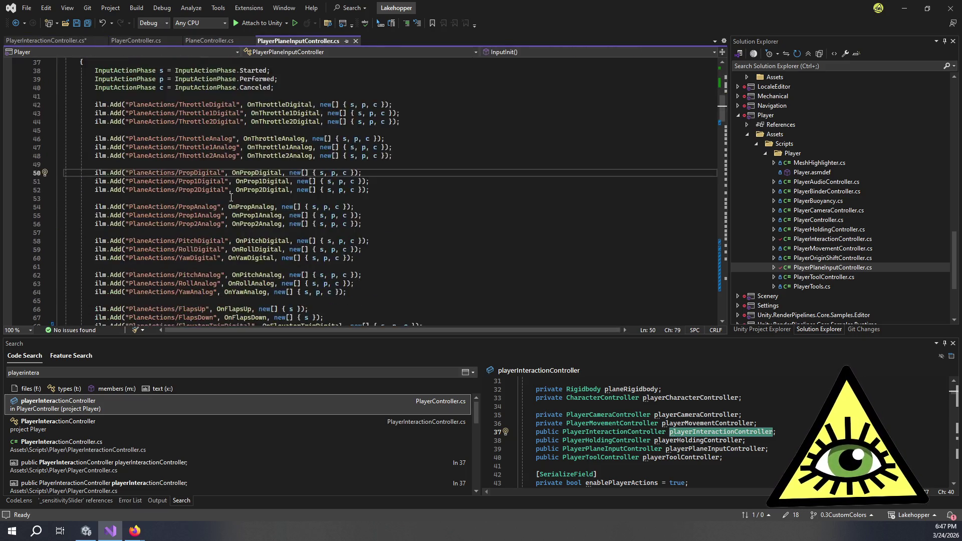
pyautogui.scroll(-6, 278, 213)
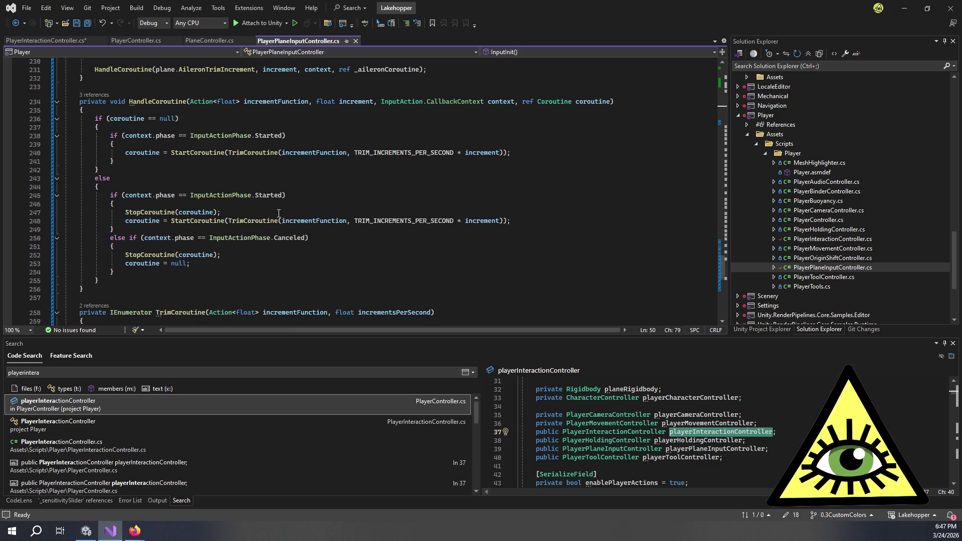
pyautogui.scroll(2, 98, 314)
pyautogui.moveTo(95, 314)
pyautogui.mouseDown()
pyautogui.moveTo(93, 146)
pyautogui.moveTo(80, 127)
pyautogui.mouseUp()
pyautogui.hotkey('ctrl', 'c')
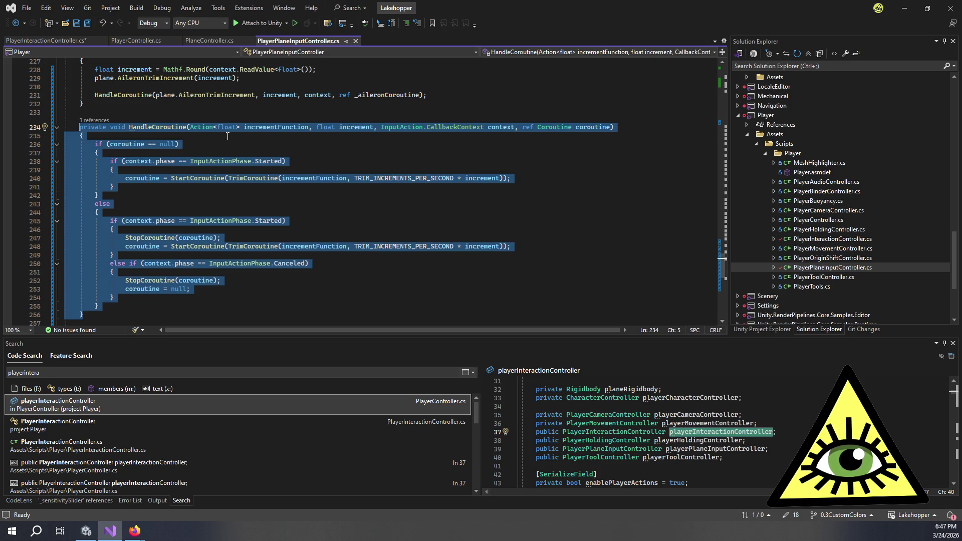
pyautogui.click(70, 41)
pyautogui.hotkey('ctrl', 'v')
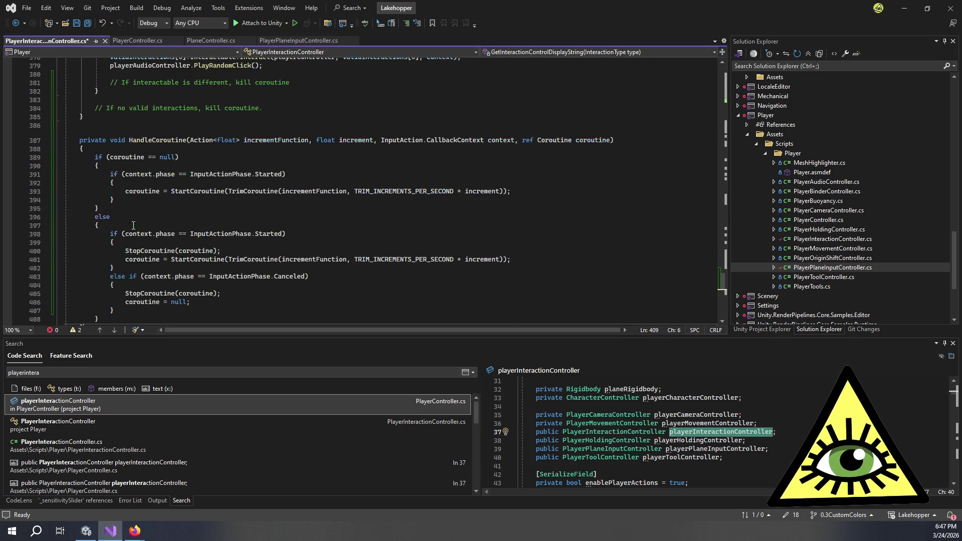
# Delete the incrementFunction and increment parameters from the pasted HandleCoroutine signature
pyautogui.scroll(-1, 336, 159)
pyautogui.click(408, 116)
pyautogui.doubleClick(356, 115)
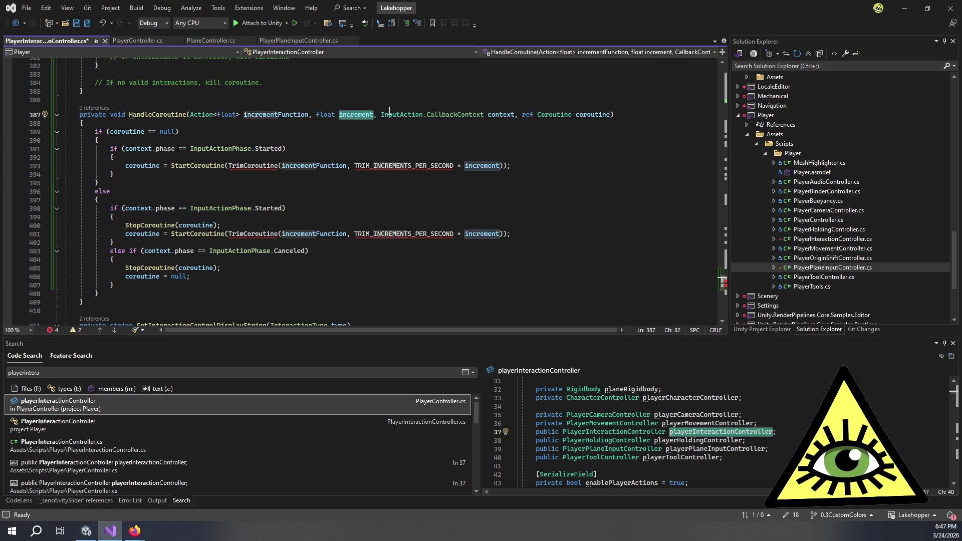
pyautogui.moveTo(377, 114); pyautogui.dragTo(192, 122)
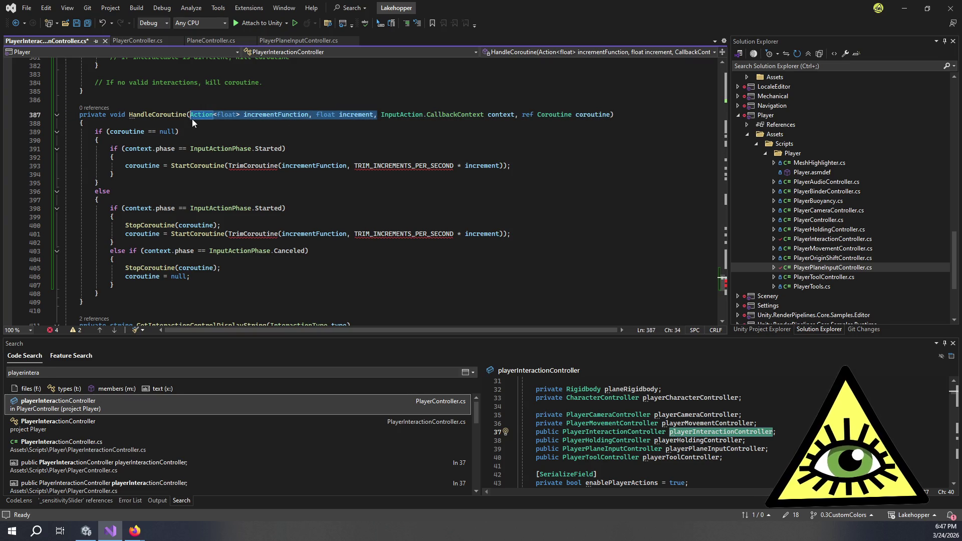
pyautogui.press('BackSpace')
pyautogui.hotkey('ctrl', 'space')
pyautogui.scroll(5, 379, 130)
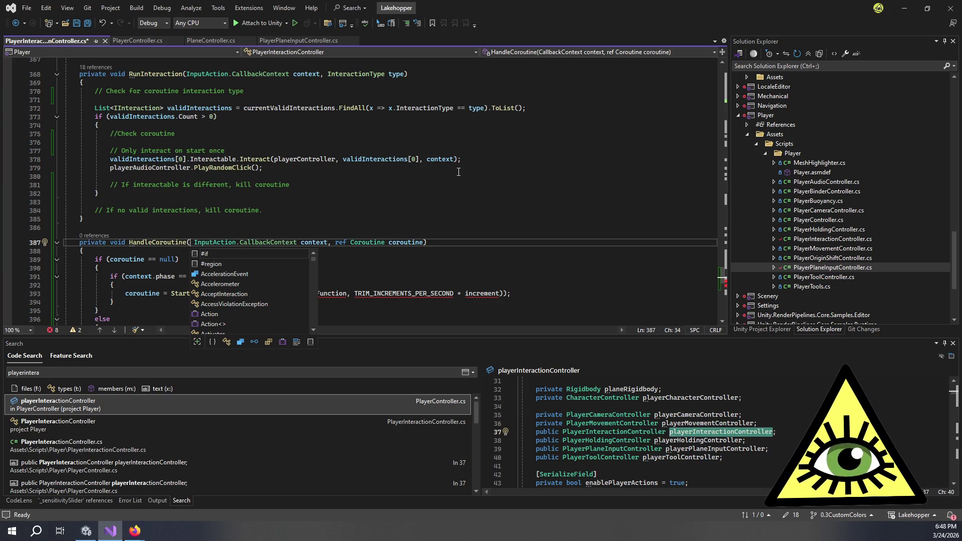
# Add 'IInteraction intaraction' and 'IInteractor interactor' parameters, removing the duplicated CallbackContext context
pyautogui.write('Interaction')
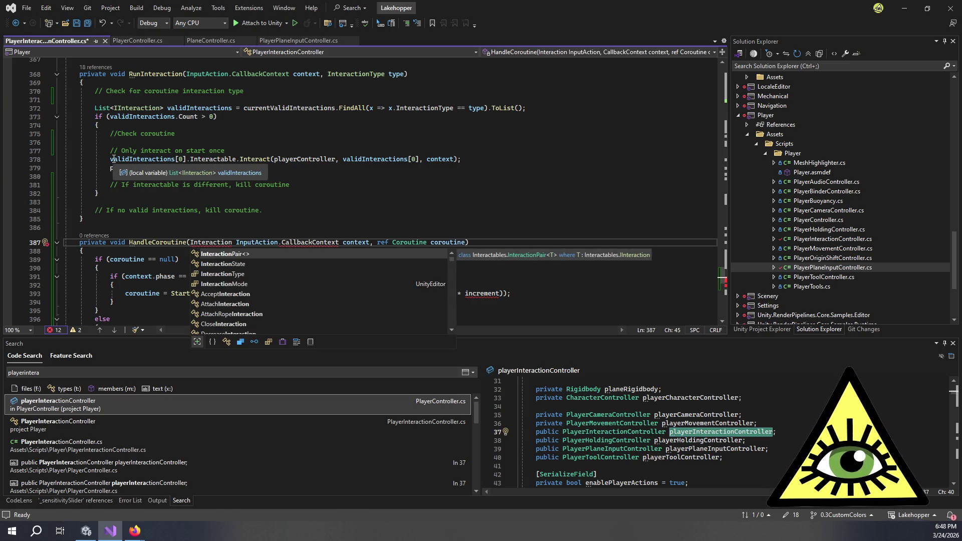
pyautogui.press('BackSpace')
pyautogui.press('BackSpace')
pyautogui.press('BackSpace')
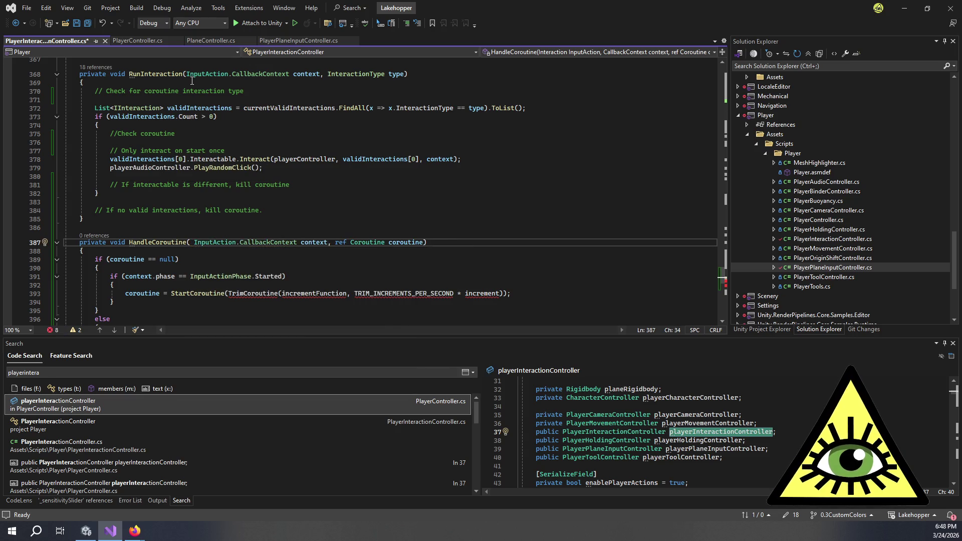
pyautogui.write('Intera')
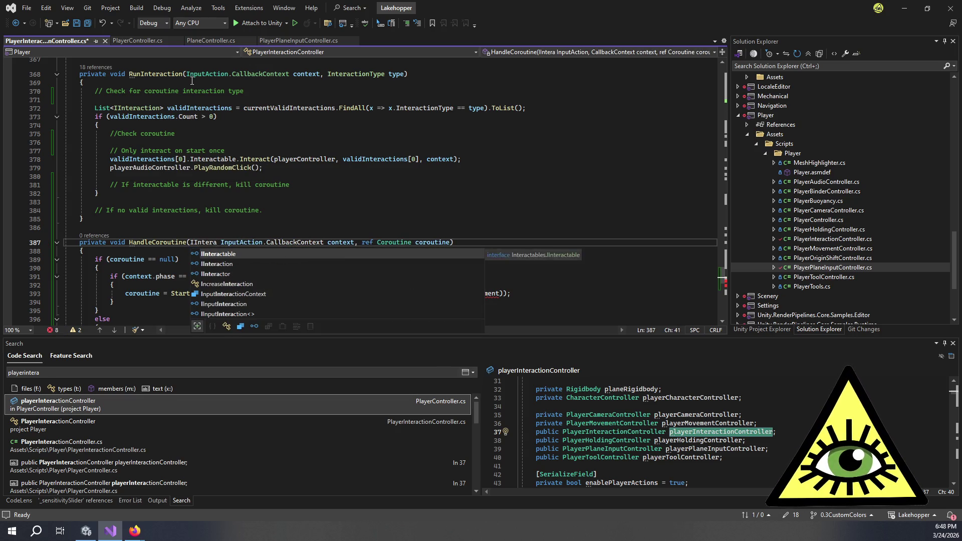
pyautogui.write('ction intar')
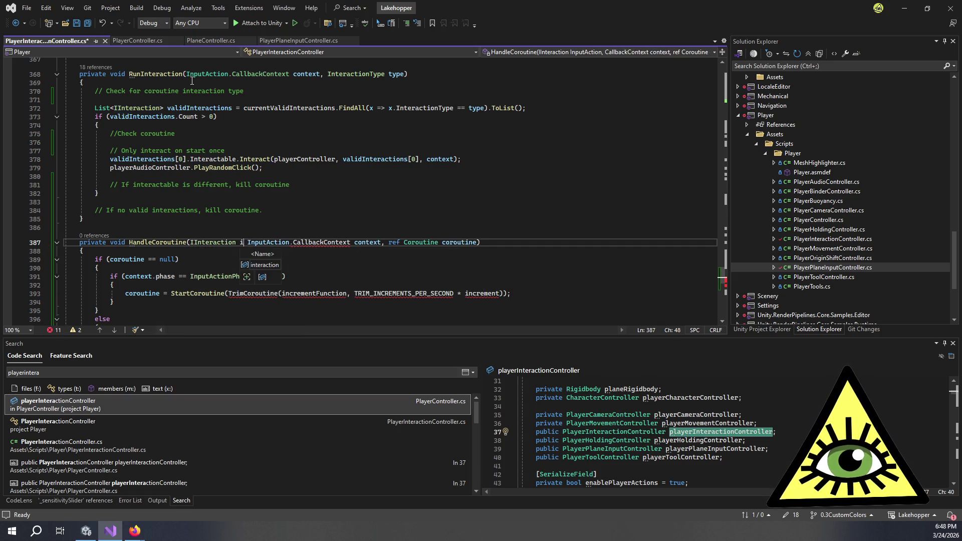
pyautogui.write('action,')
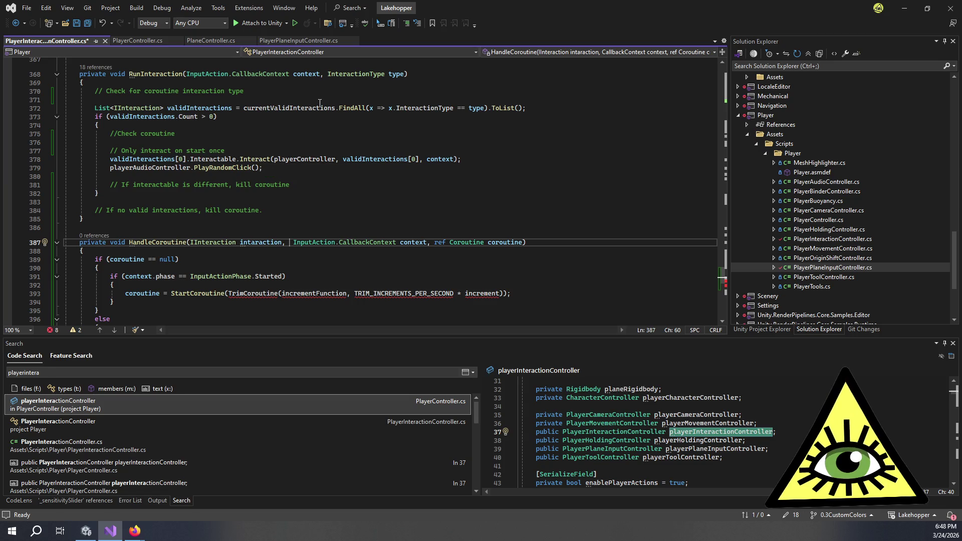
pyautogui.write('IInteractor in')
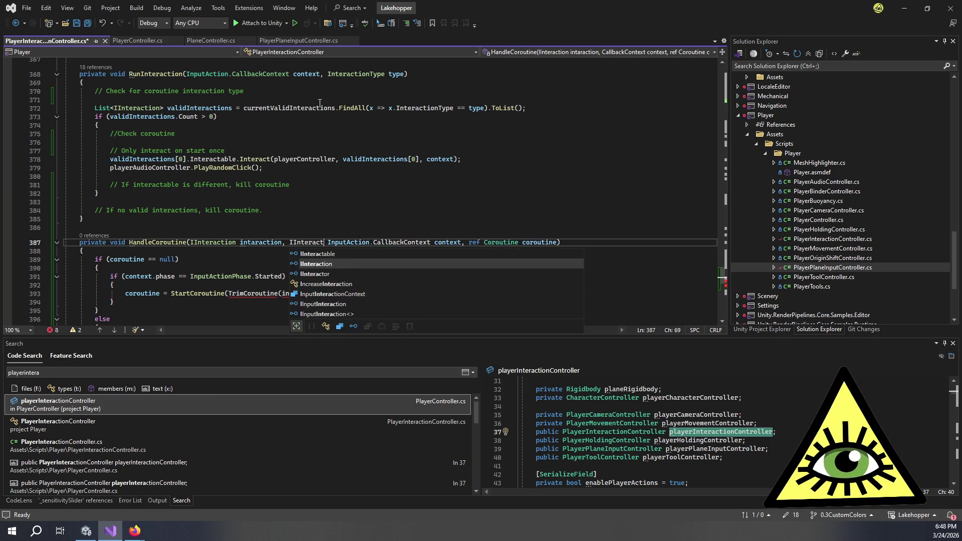
pyautogui.write('teractor,')
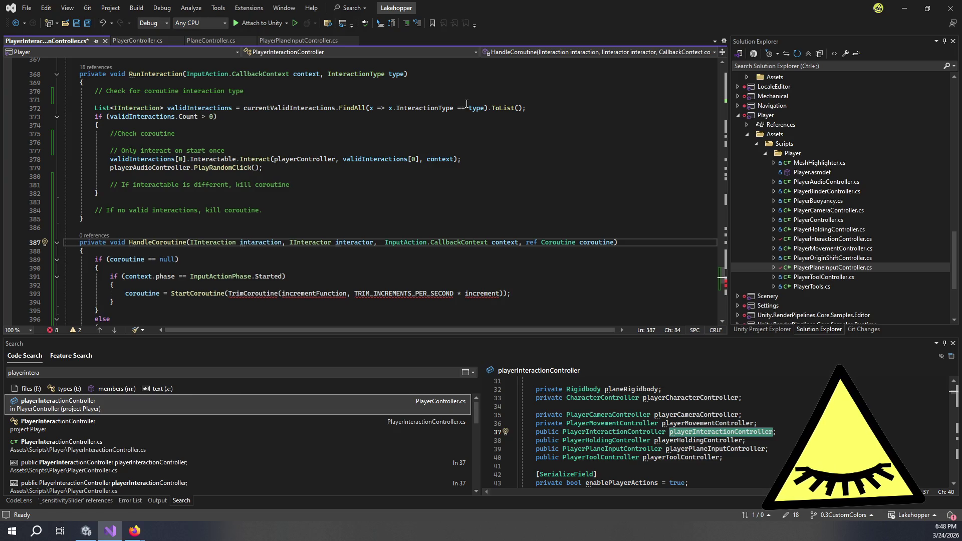
pyautogui.write('context')
pyautogui.press('BackSpace')
pyautogui.press('BackSpace')
pyautogui.press('BackSpace')
pyautogui.press('Escape')
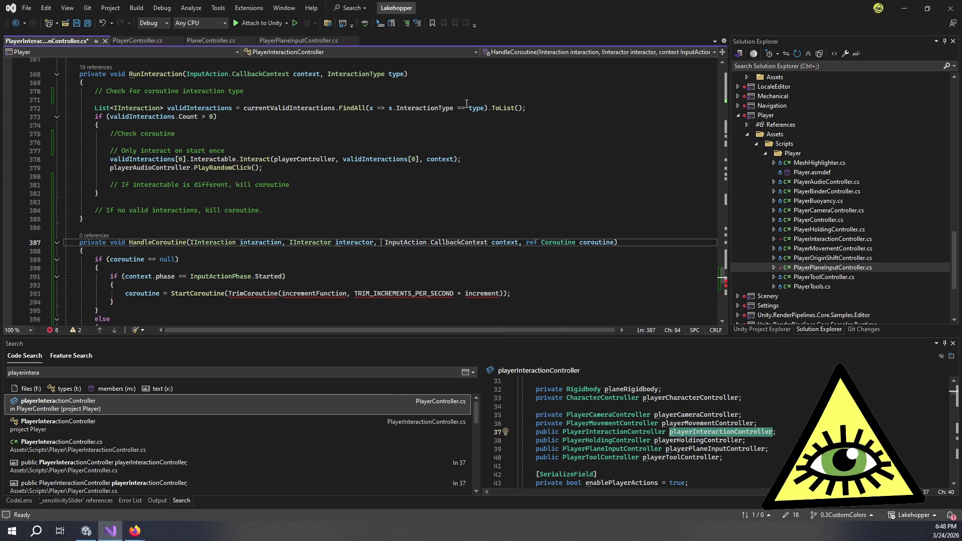
pyautogui.write('CallbackContext')
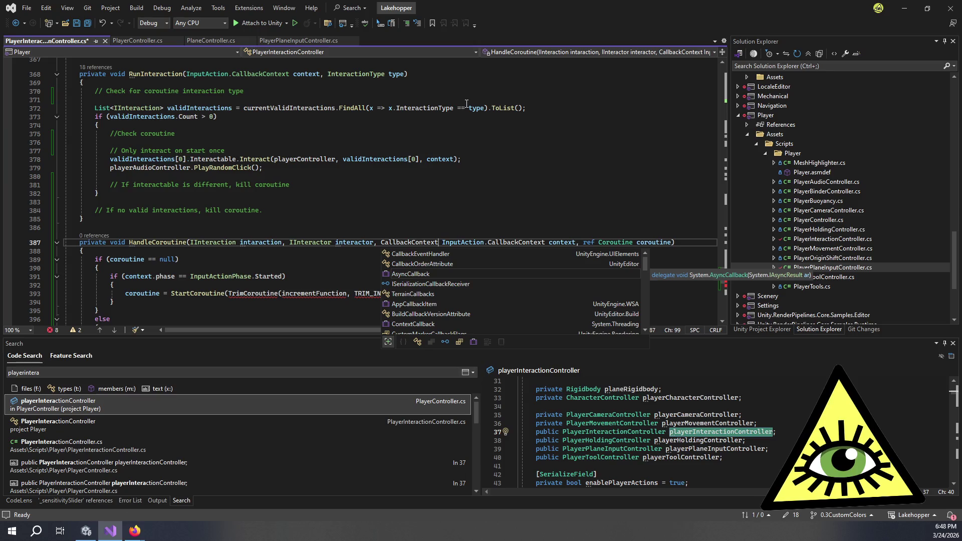
pyautogui.press('Escape')
pyautogui.press('BackSpace')
pyautogui.press('BackSpace')
pyautogui.press('BackSpace')
pyautogui.write('InputAction.')
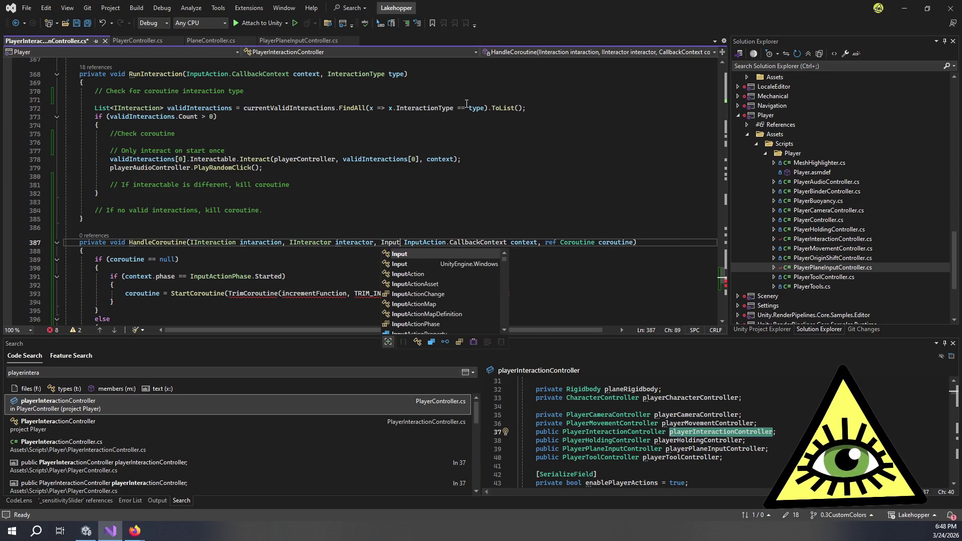
pyautogui.write('CallbackContext c')
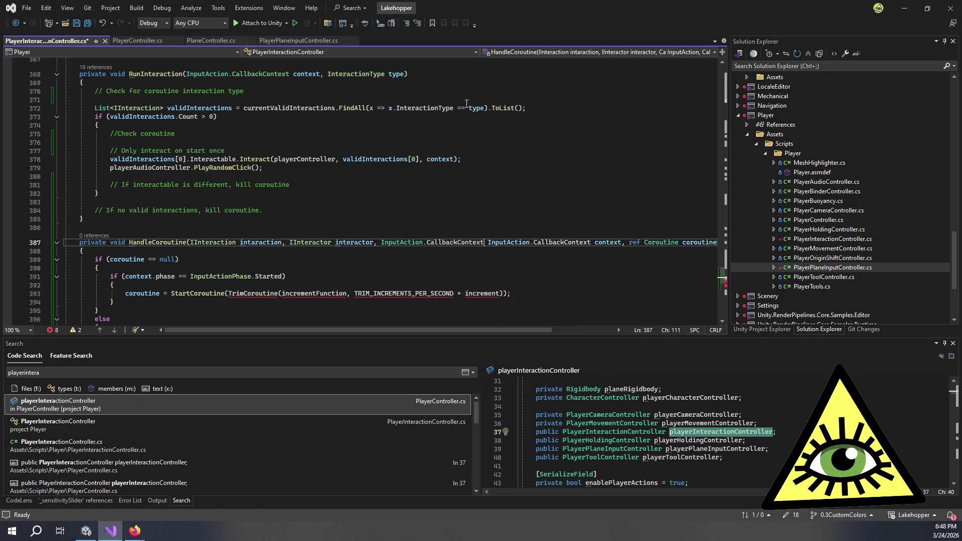
pyautogui.write('ontext')
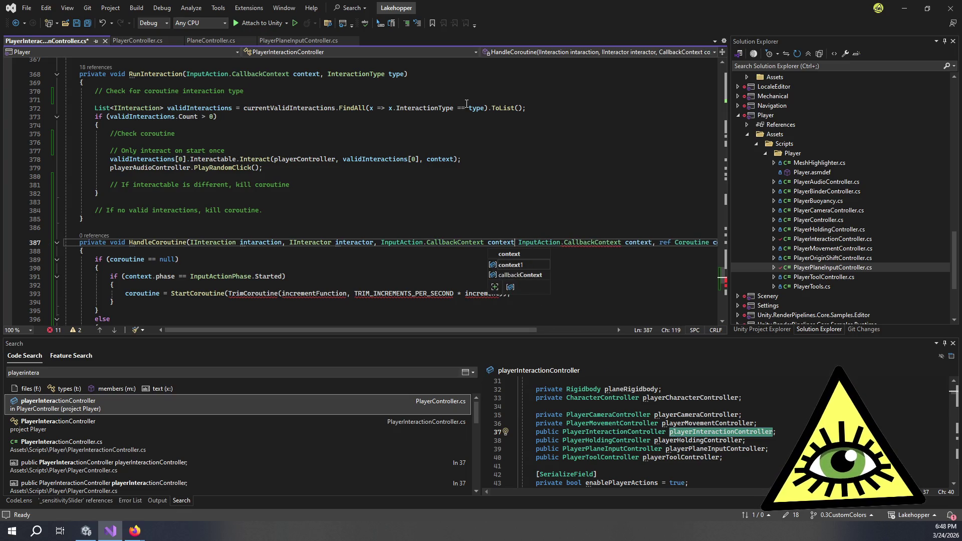
pyautogui.press('BackSpace')
pyautogui.press('BackSpace')
pyautogui.press('BackSpace')
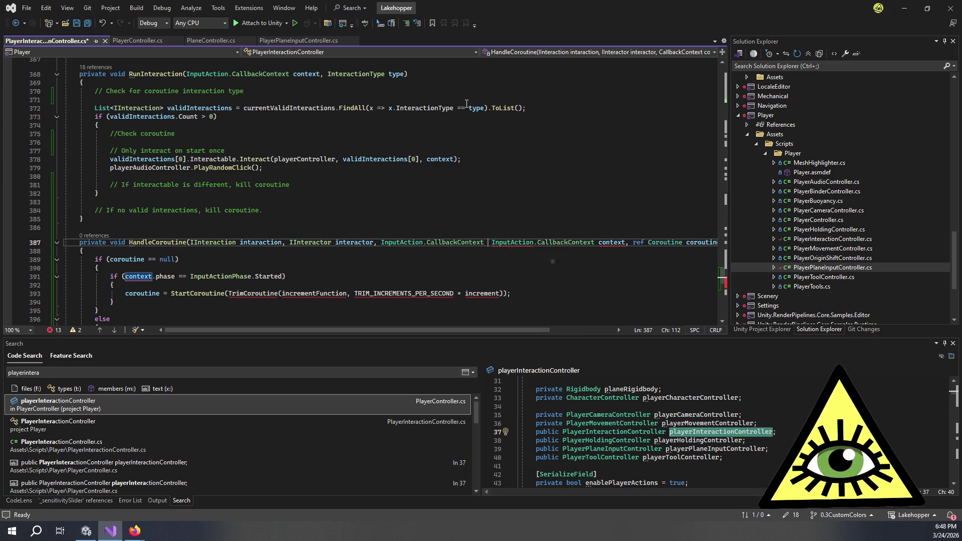
pyautogui.press('Delete')
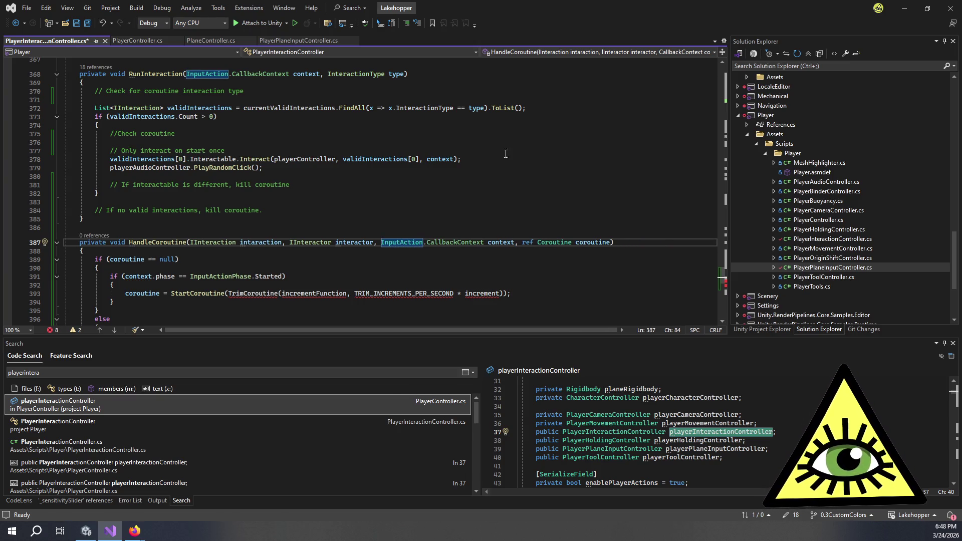
# Review HandleCoroutine's TrimCoroutine call and move to the end of the method
pyautogui.click(332, 169)
pyautogui.scroll(-3, 281, 200)
pyautogui.click(231, 216)
pyautogui.scroll(-4, 231, 215)
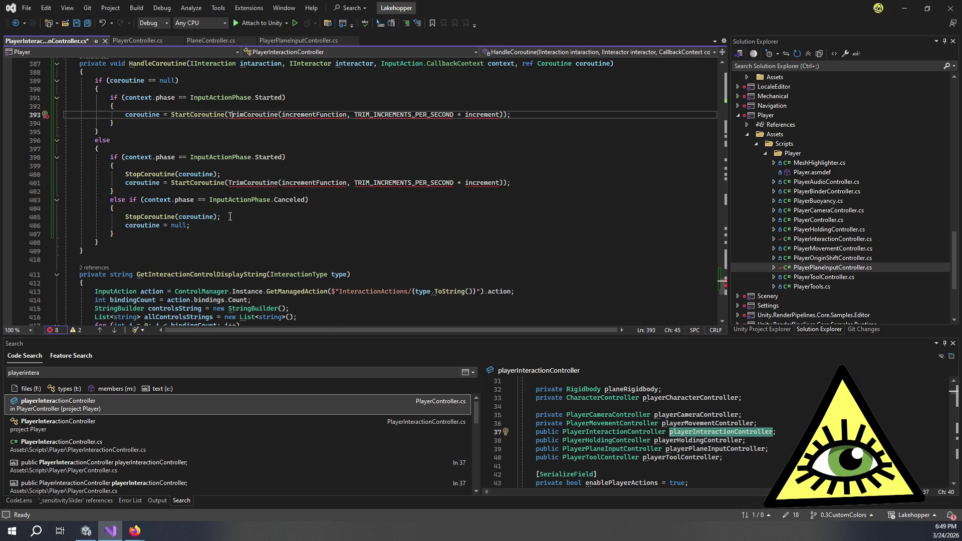
pyautogui.click(153, 249)
pyautogui.scroll(2, 165, 227)
# Write 'private IEnumerator RepeatInteractionCoroutine()' with an empty brace body, checking PlayerPlaneInputController.cs for reference
pyautogui.press('Return')
pyautogui.press('Return')
pyautogui.write('private I')
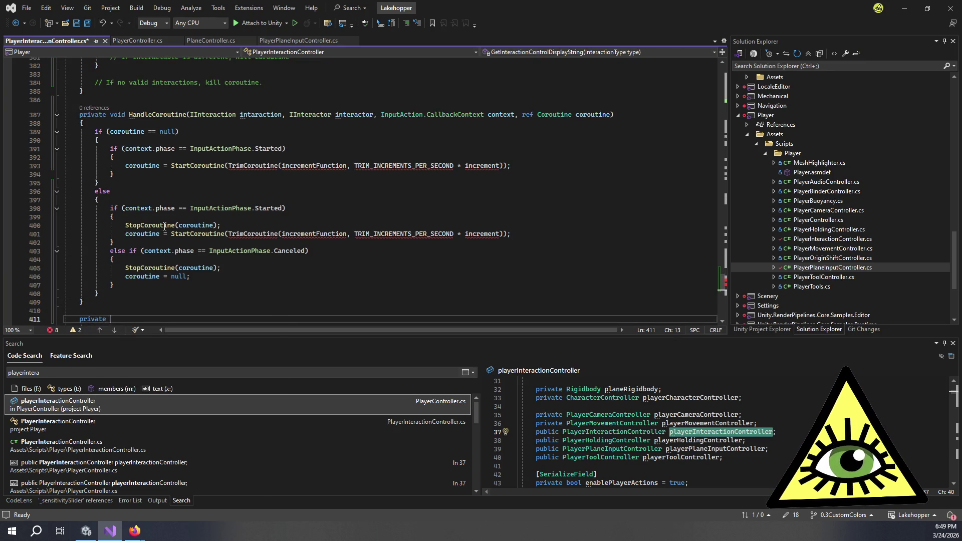
pyautogui.write('Enumerator')
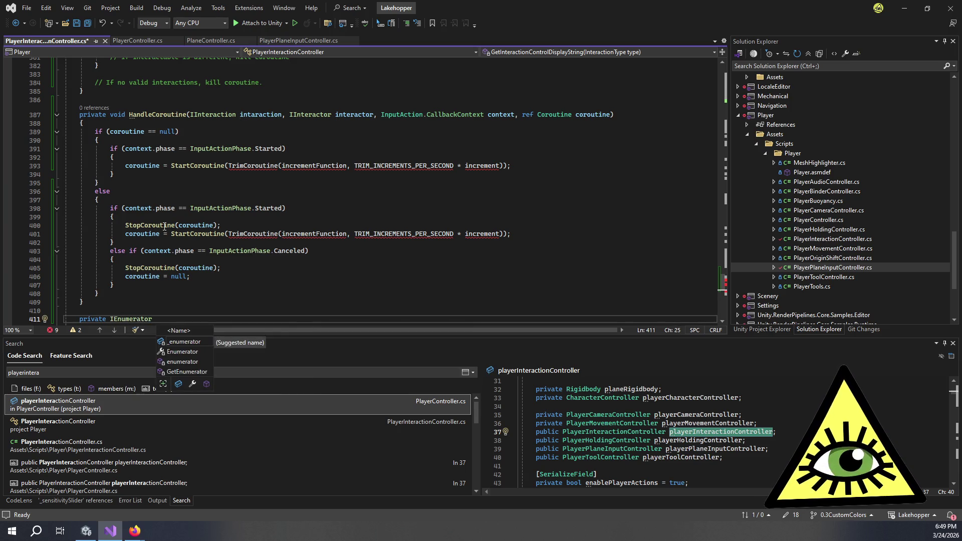
pyautogui.write(' Repeat')
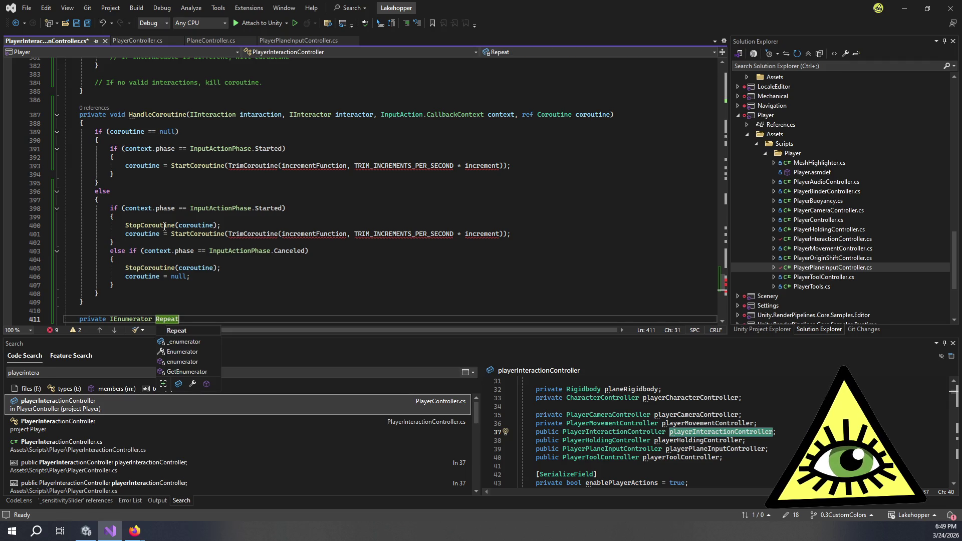
pyautogui.press('Escape')
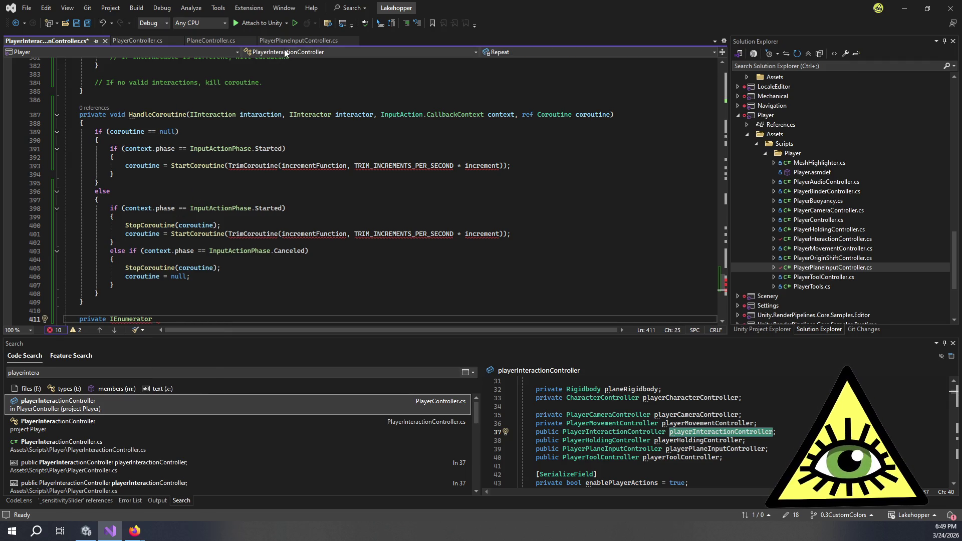
pyautogui.click(284, 41)
pyautogui.scroll(-5, 275, 126)
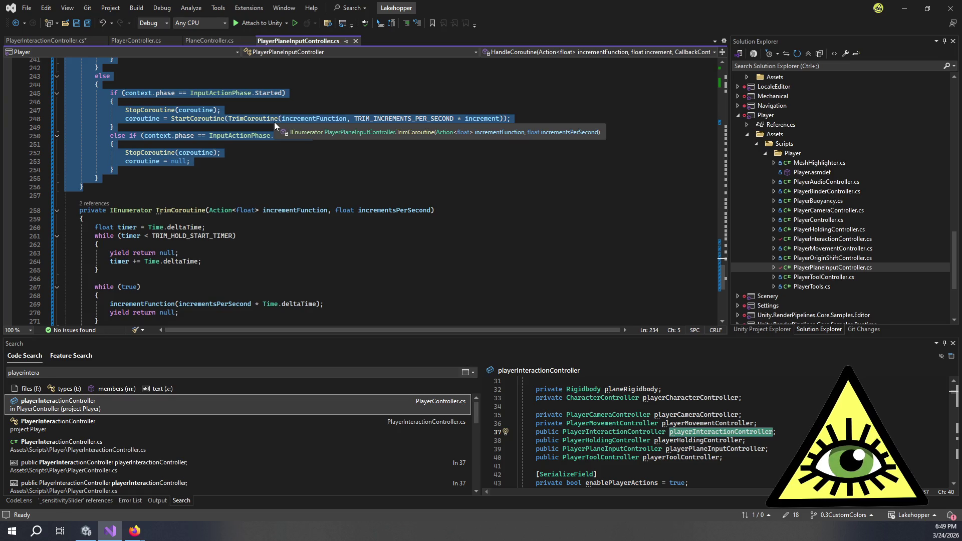
pyautogui.click(71, 44)
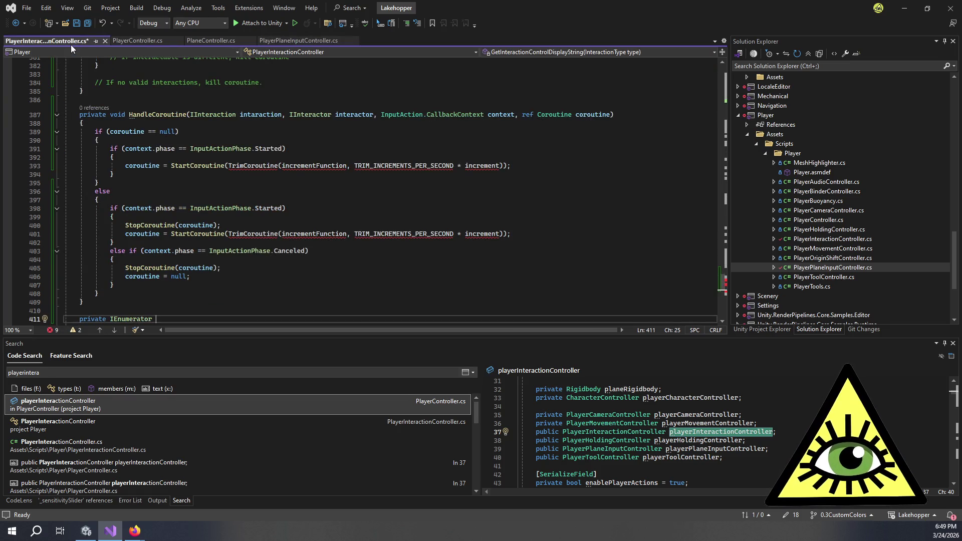
pyautogui.write('RepeatInteractionCoro')
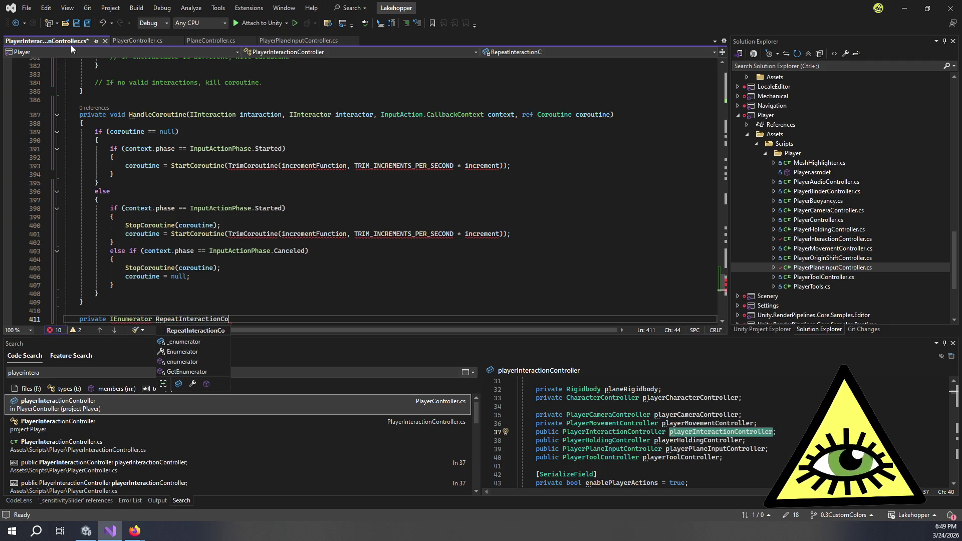
pyautogui.write('utine()')
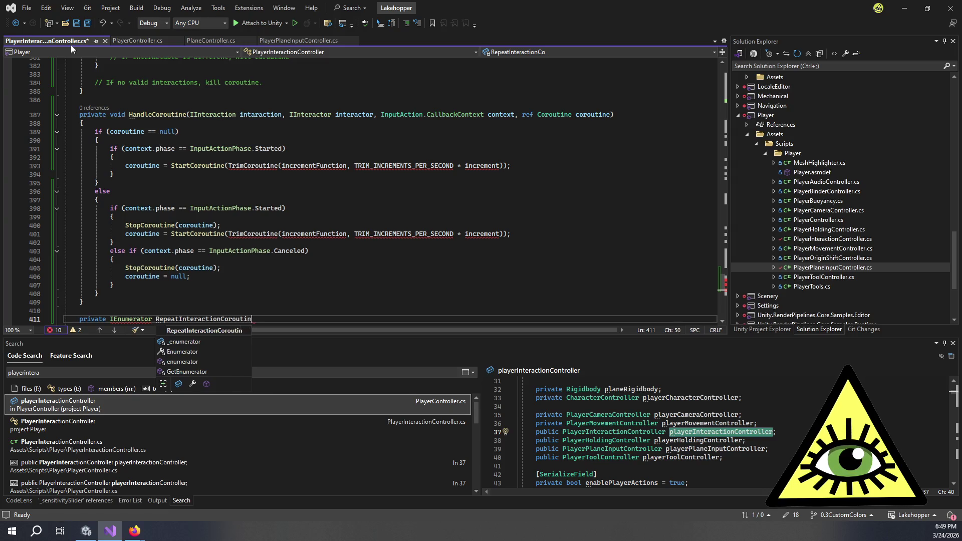
pyautogui.press('Return')
pyautogui.write('{')
pyautogui.press('Return')
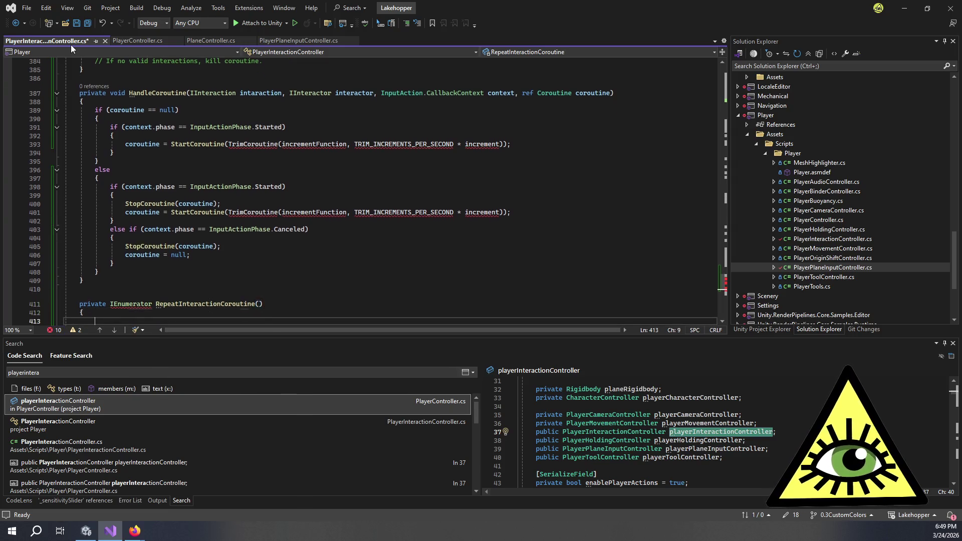
pyautogui.scroll(-3, 237, 187)
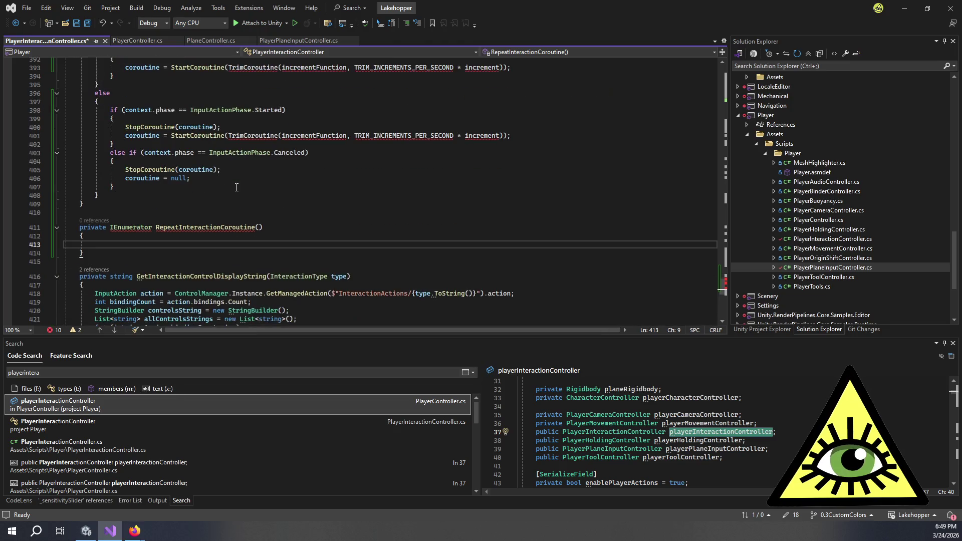
pyautogui.scroll(2, 237, 188)
pyautogui.click(229, 186)
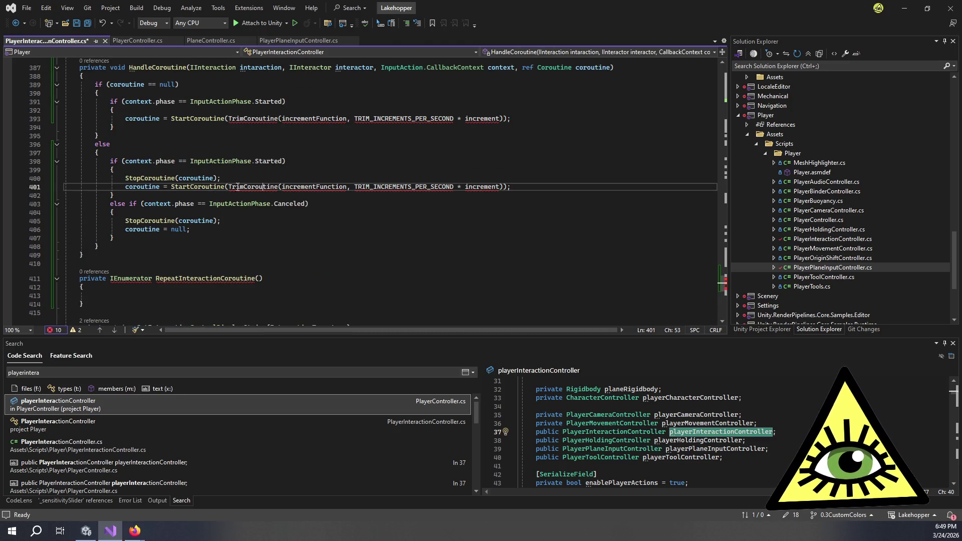
# Replace line 401's TrimCoroutine argument with RepeatInteractionCoroutine() inside StartCoroutine
pyautogui.moveTo(229, 187); pyautogui.dragTo(503, 186)
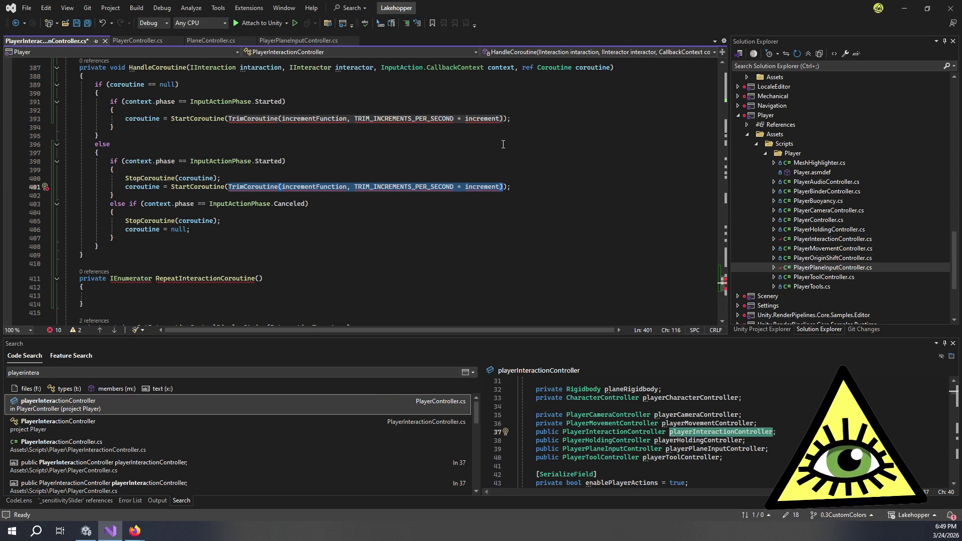
pyautogui.write('Repeat')
pyautogui.press('Tab')
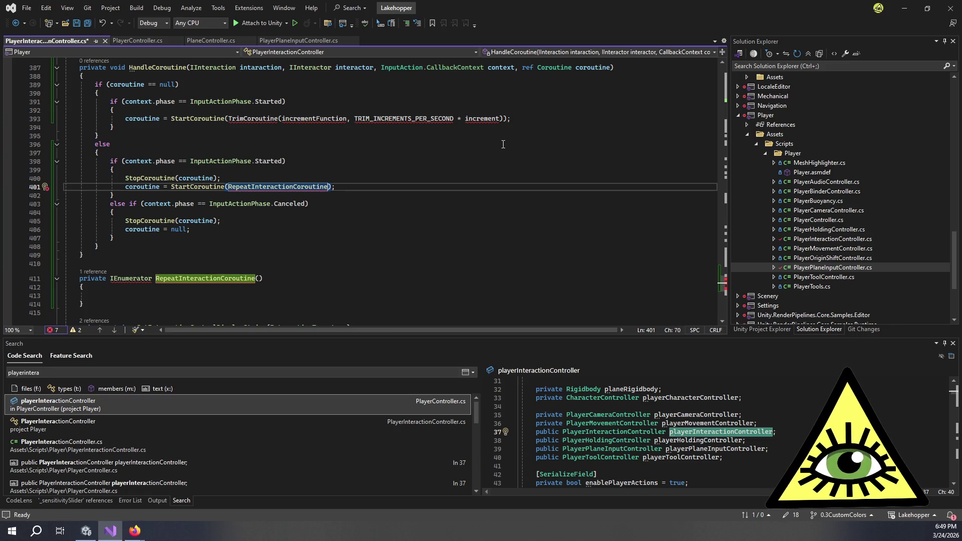
pyautogui.write('(')
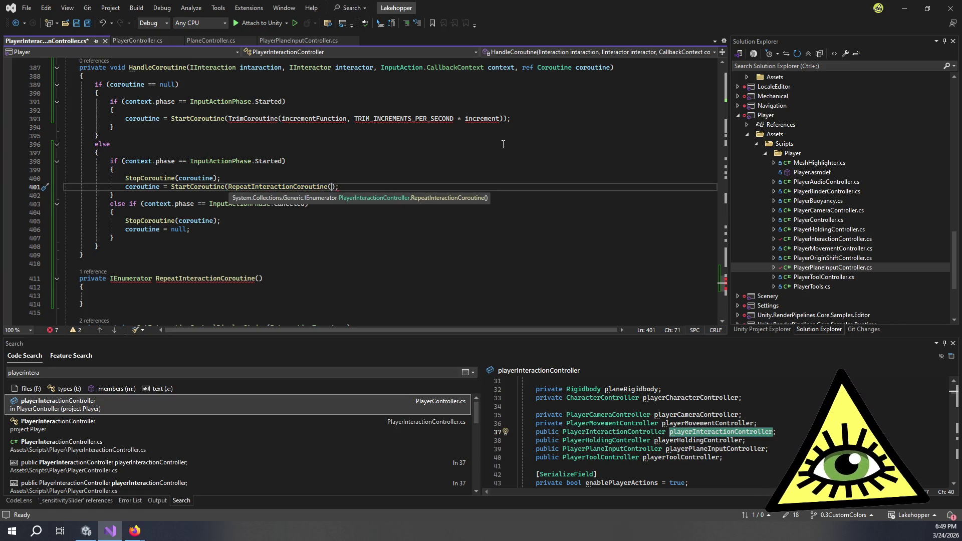
pyautogui.write(')')
pyautogui.click(516, 162)
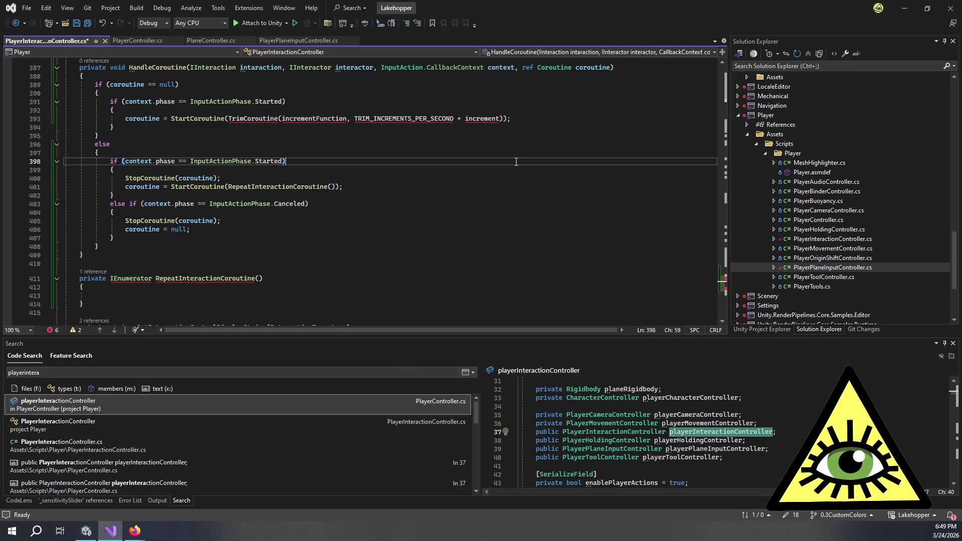
pyautogui.click(244, 230)
pyautogui.scroll(1, 247, 230)
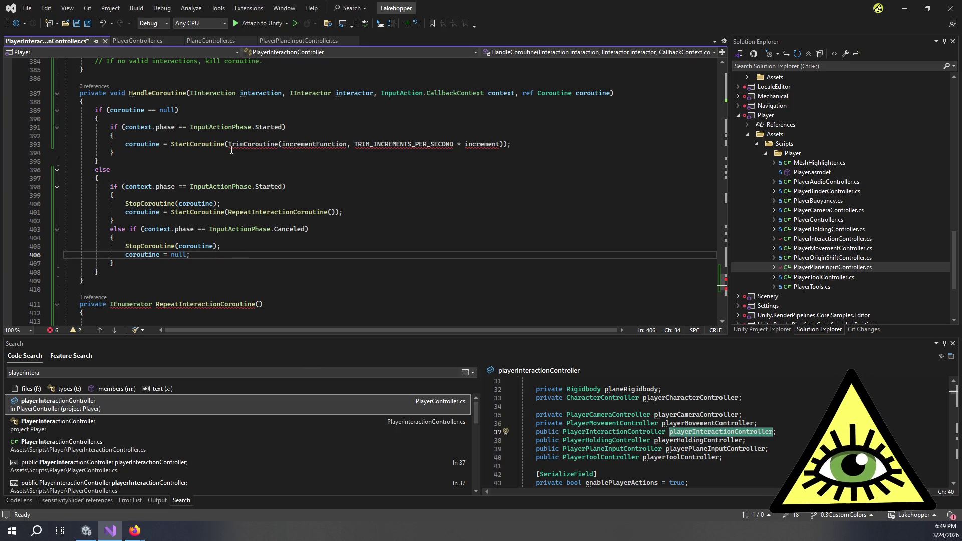
pyautogui.moveTo(229, 213); pyautogui.dragTo(338, 216)
pyautogui.moveTo(228, 144); pyautogui.dragTo(506, 145)
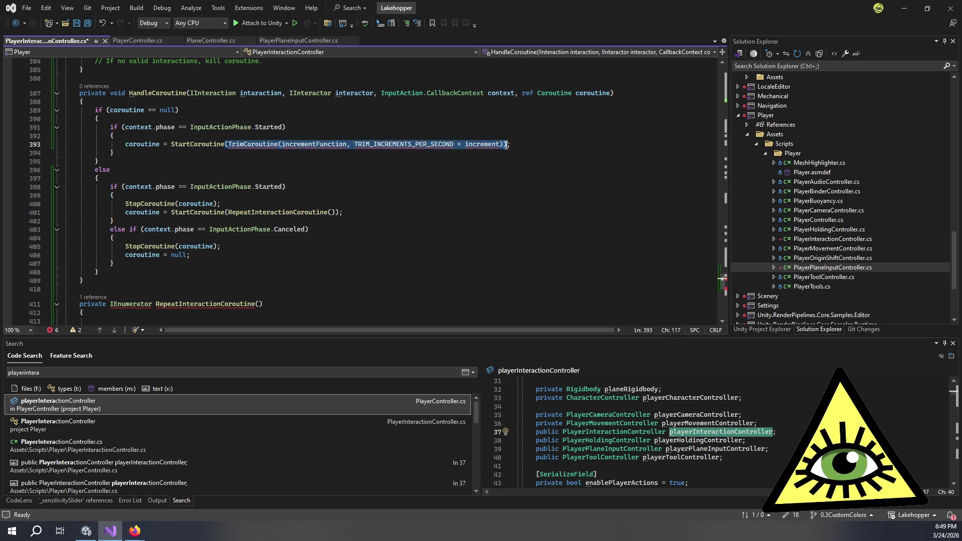